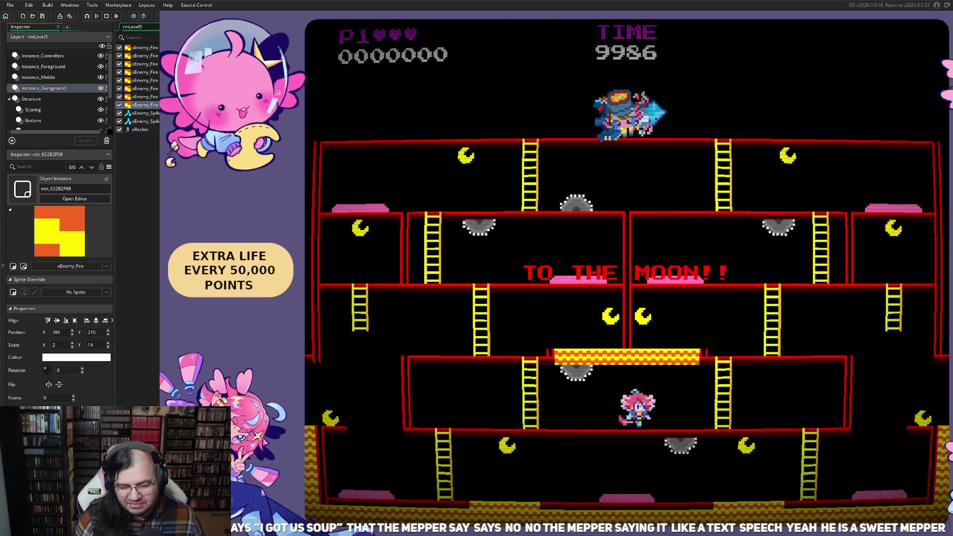
# - Walk the player back and forth along the floor to line up with the ladder
pyautogui.press('Right')
pyautogui.press('Left')
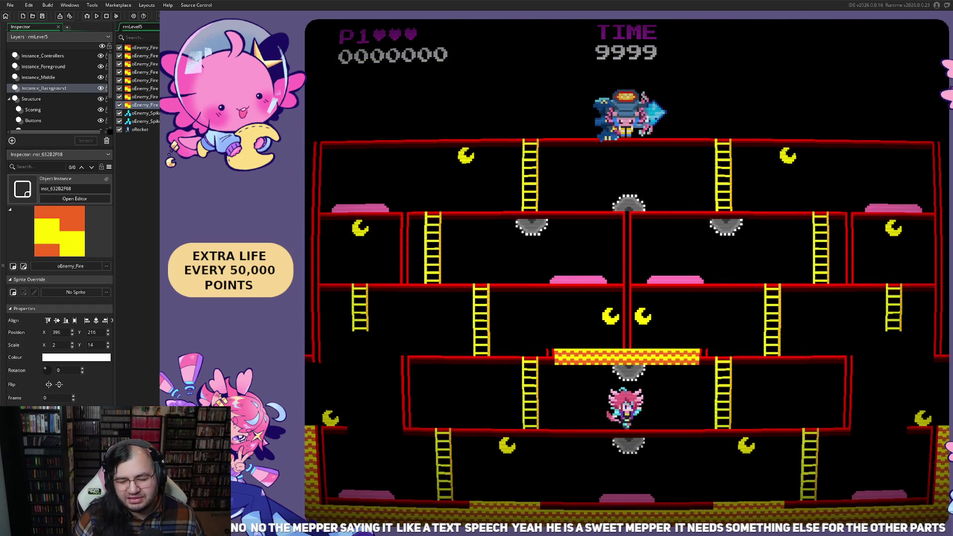
pyautogui.press('Right')
pyautogui.press('Left')
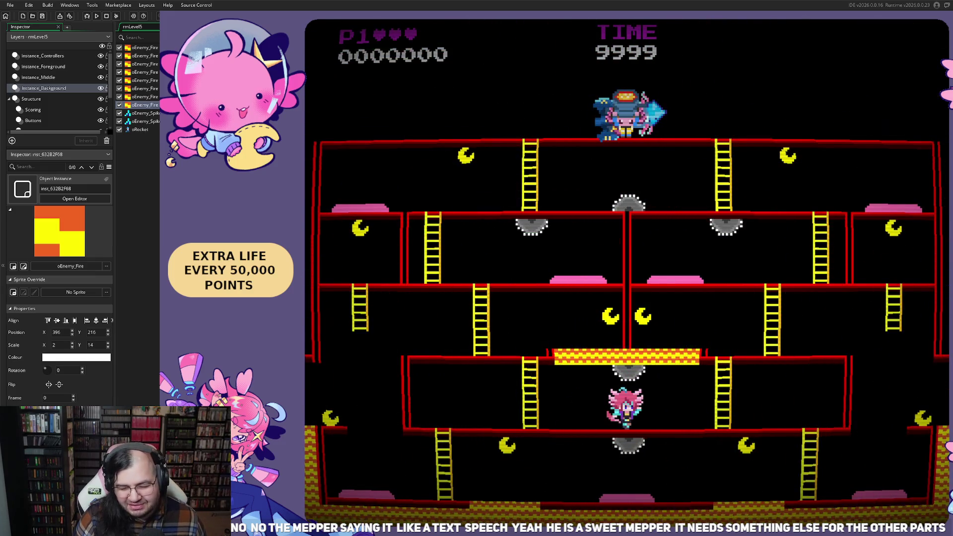
pyautogui.press('Right')
pyautogui.press('Left')
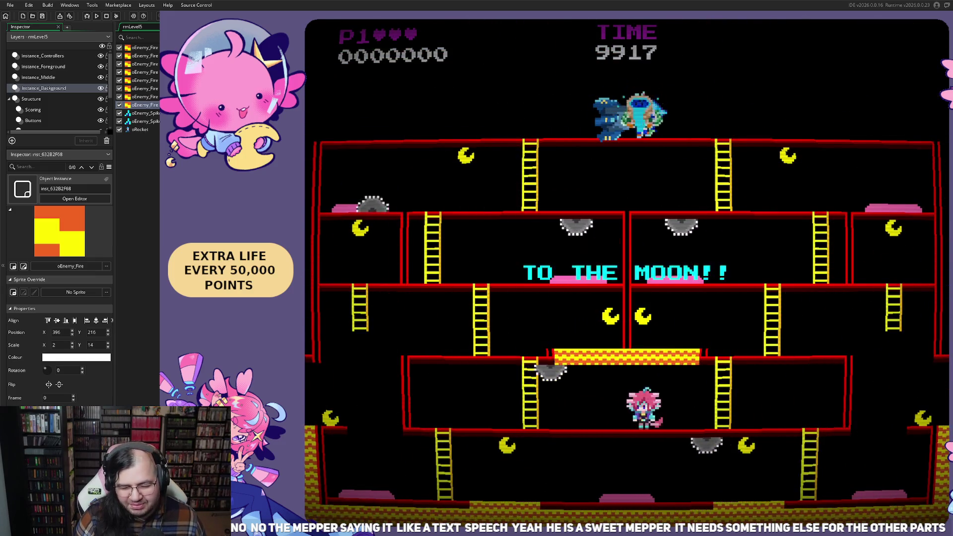
# - Climb the middle-floor and left ladders for moons, then run left toward the finish
pyautogui.press('Up')
pyautogui.press('Right')
pyautogui.press('Left')
pyautogui.press('Left')
pyautogui.press('Up')
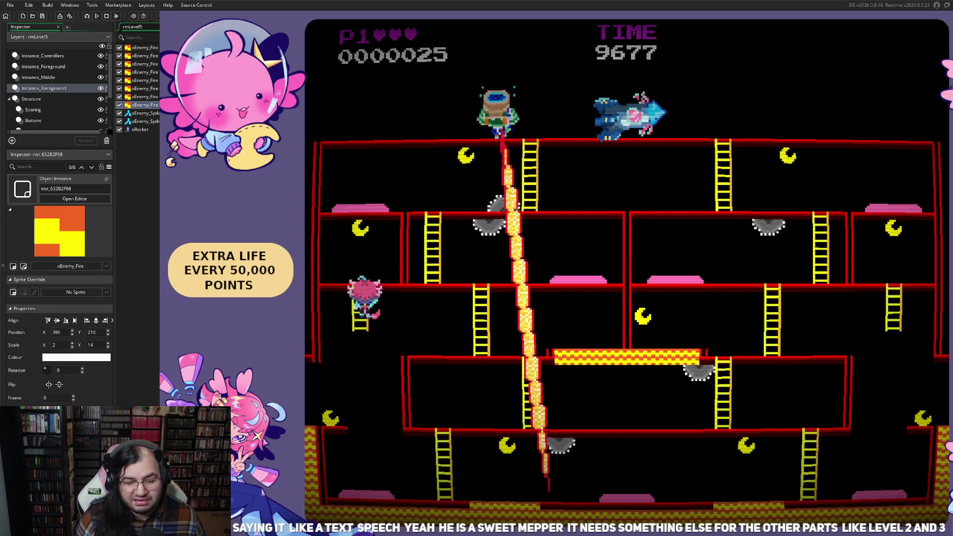
pyautogui.press('Down')
pyautogui.press('Left')
pyautogui.press('Left')
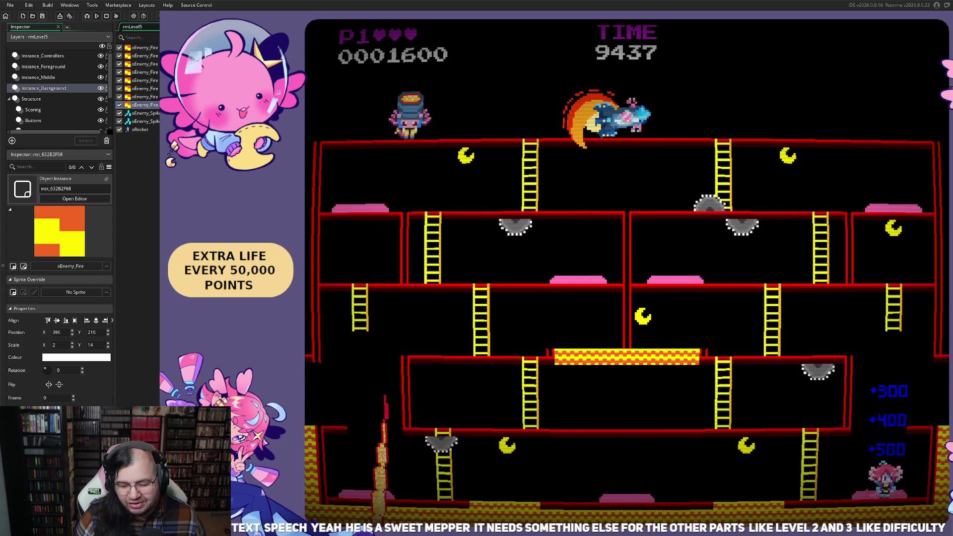
pyautogui.press('Left')
pyautogui.press('Left')
pyautogui.press('Left')
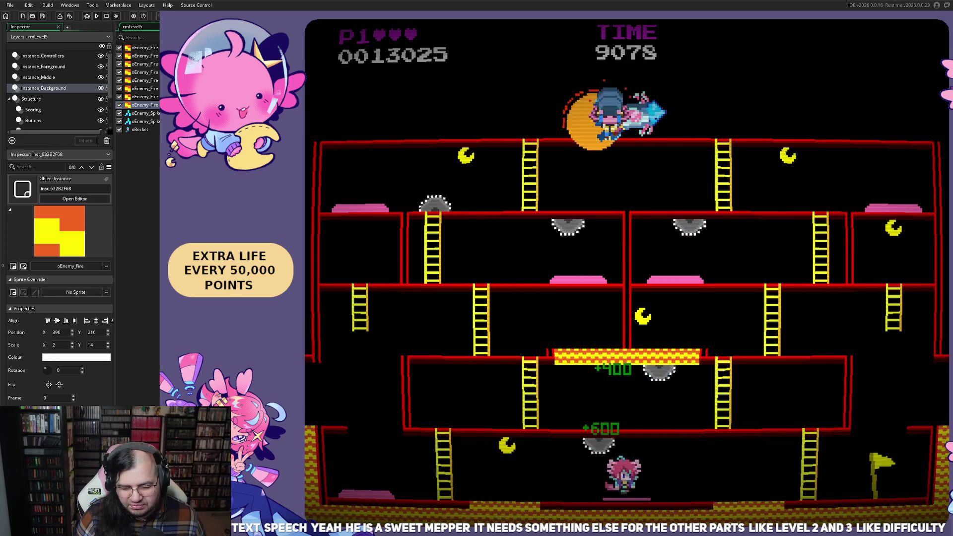
pyautogui.press('Left')
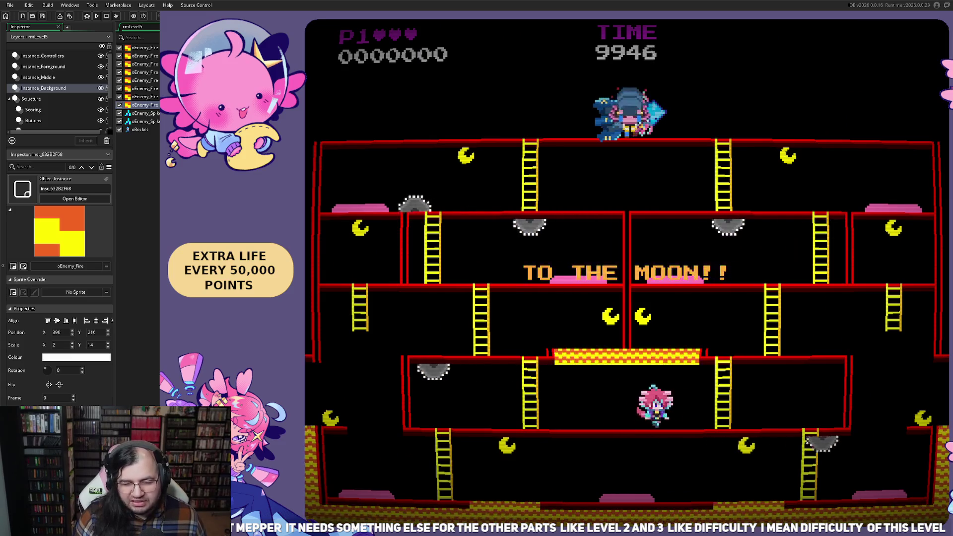
# - Walk left along the floor, sidestepping back and forth around the falling lava column
pyautogui.press('Left')
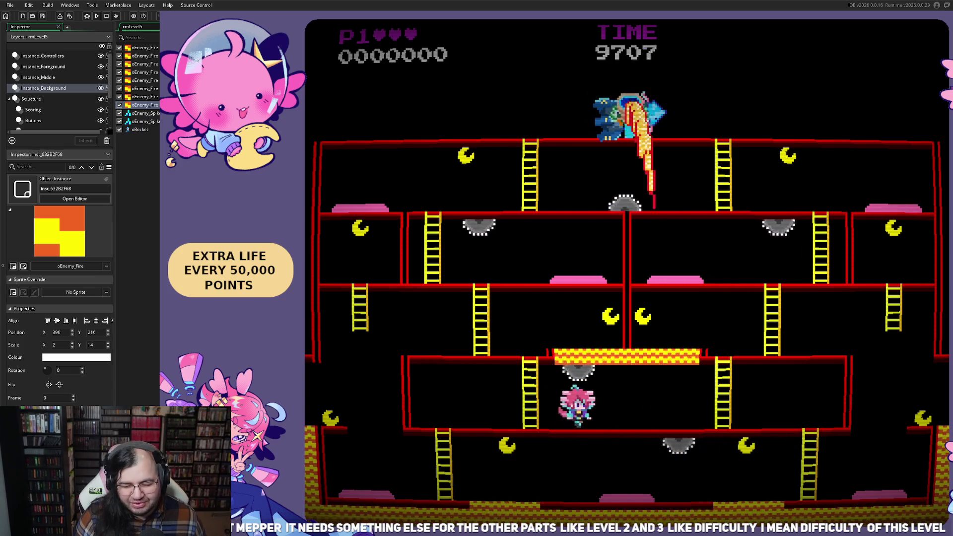
pyautogui.press('Left')
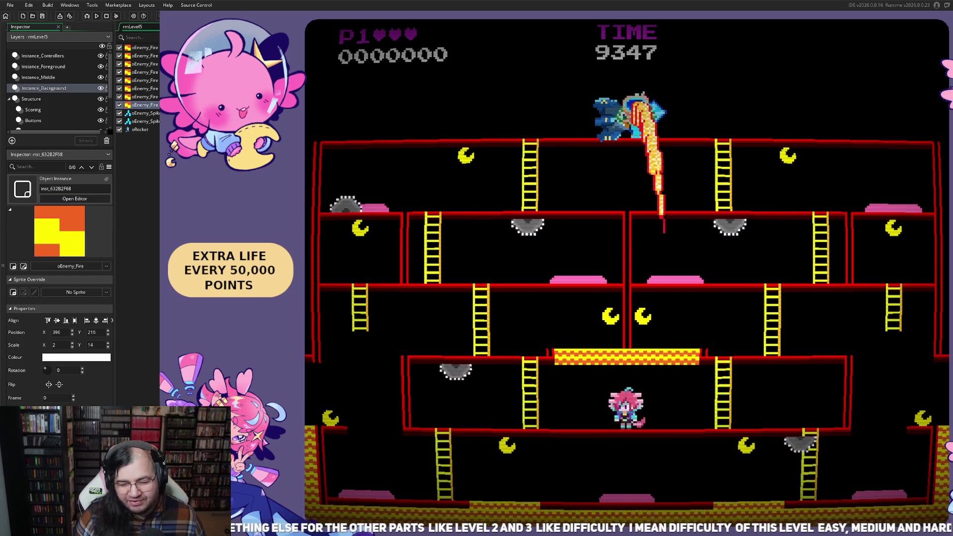
pyautogui.press('Left')
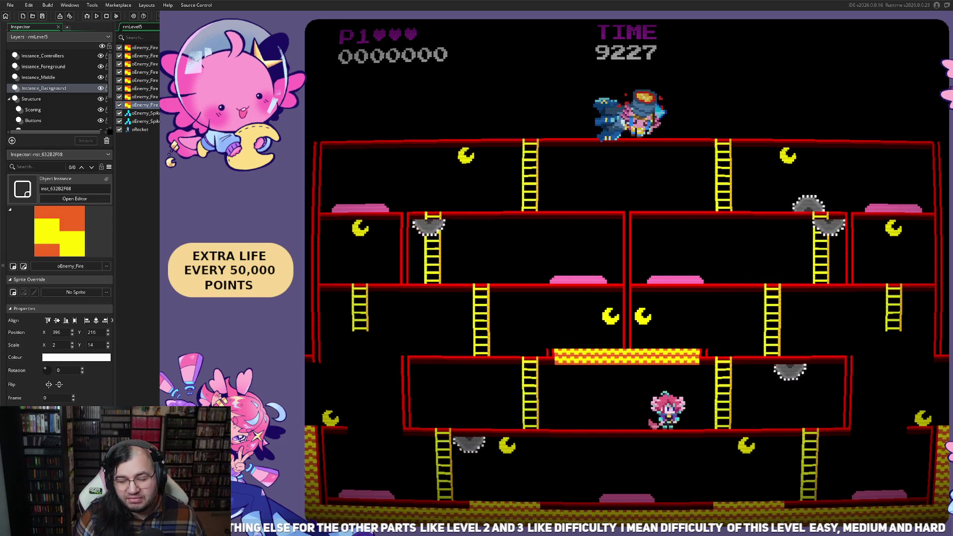
pyautogui.press('Right')
pyautogui.press('Left')
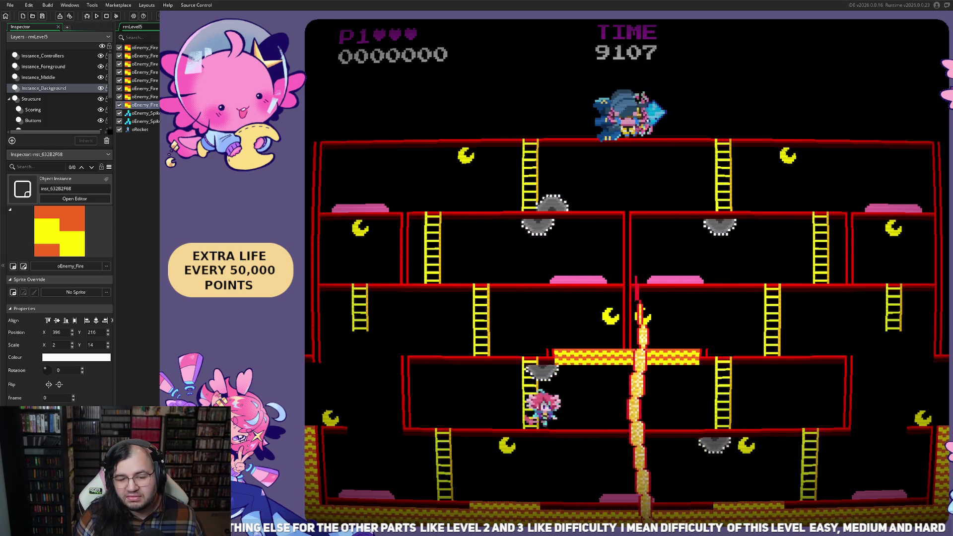
pyautogui.press('Right')
pyautogui.press('Left')
pyautogui.press('Right')
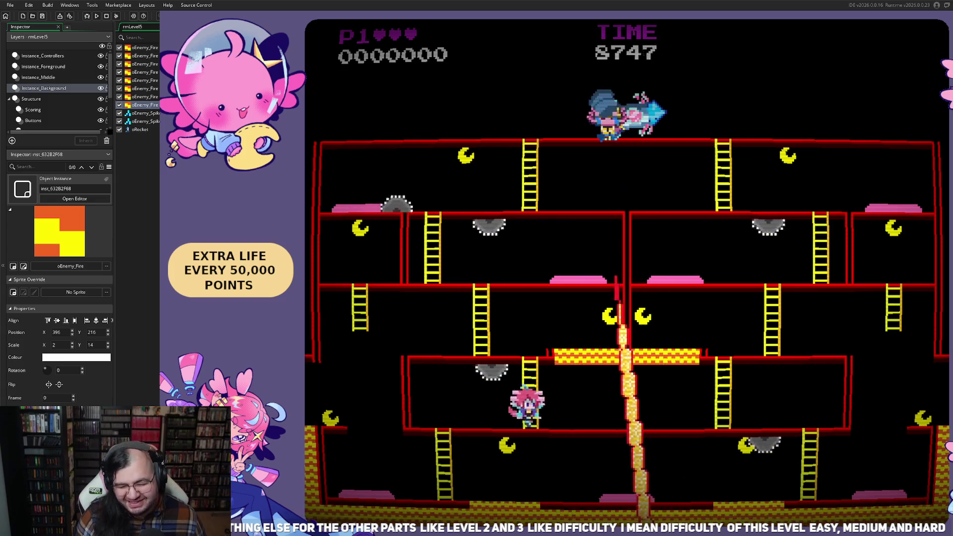
pyautogui.press('Left')
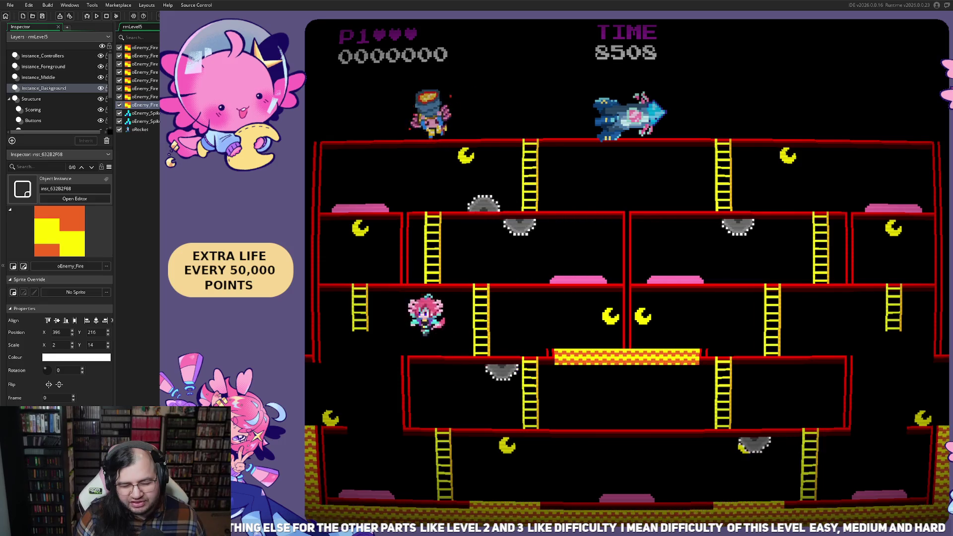
# - Climb the ladder to the next floor, then climb back down and walk left
pyautogui.press('Right')
pyautogui.press('Up')
pyautogui.press('Right')
pyautogui.press('Left')
pyautogui.press('Down')
pyautogui.press('Left')
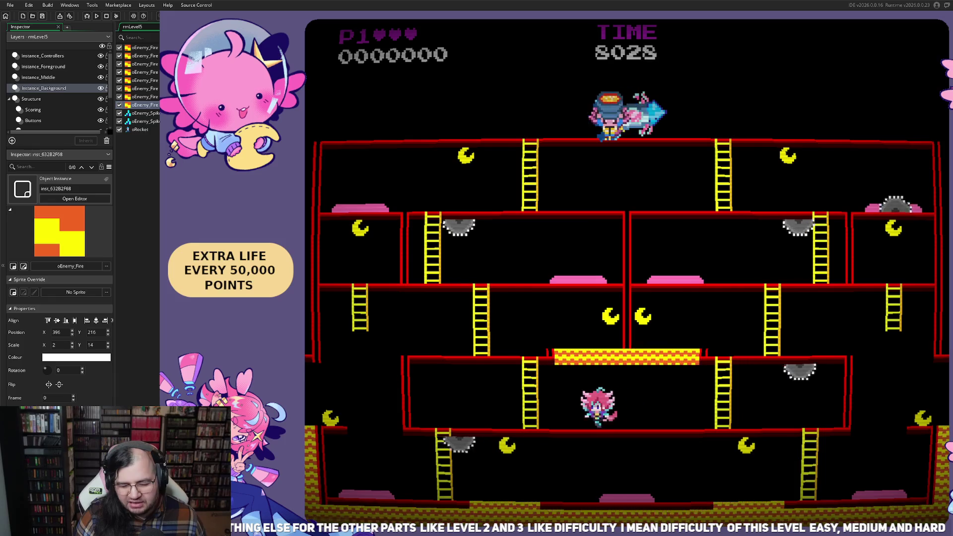
# - Move the respawned player right along the lower platform, then restart the run with R
pyautogui.press('Right')
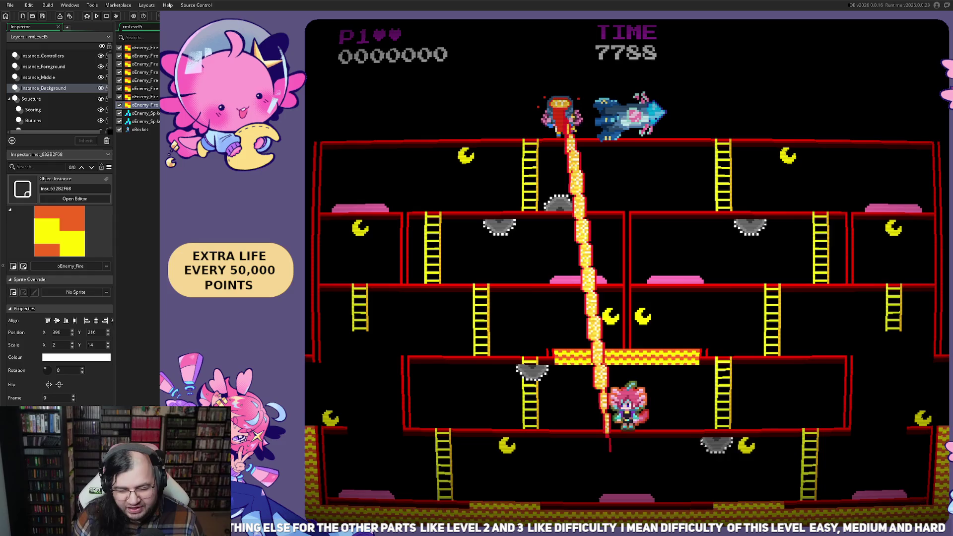
pyautogui.press('Right')
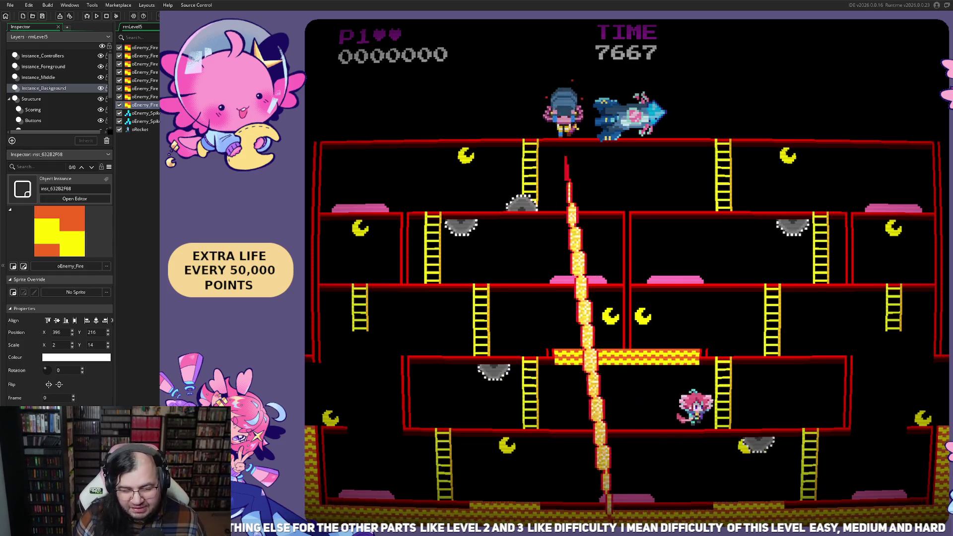
pyautogui.press('Left')
pyautogui.press('Left')
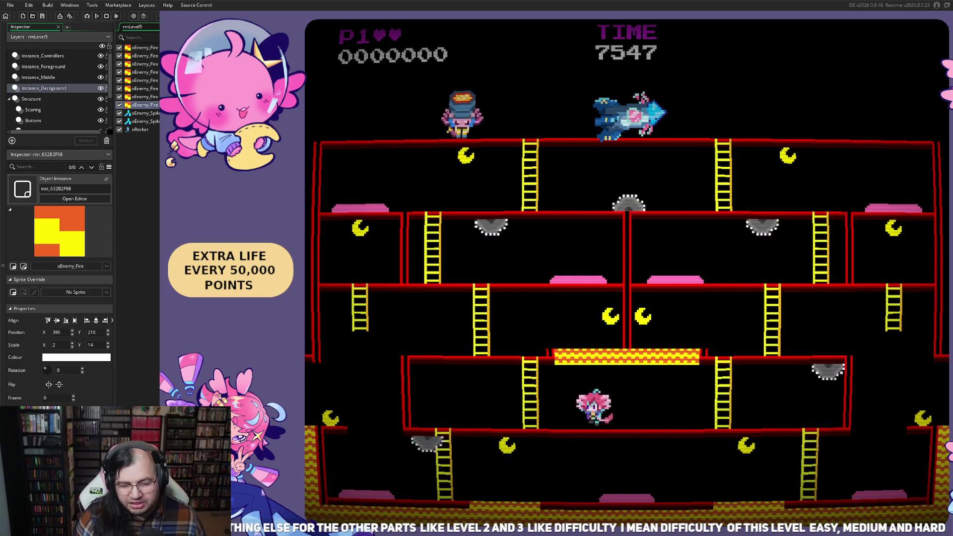
pyautogui.press('Right')
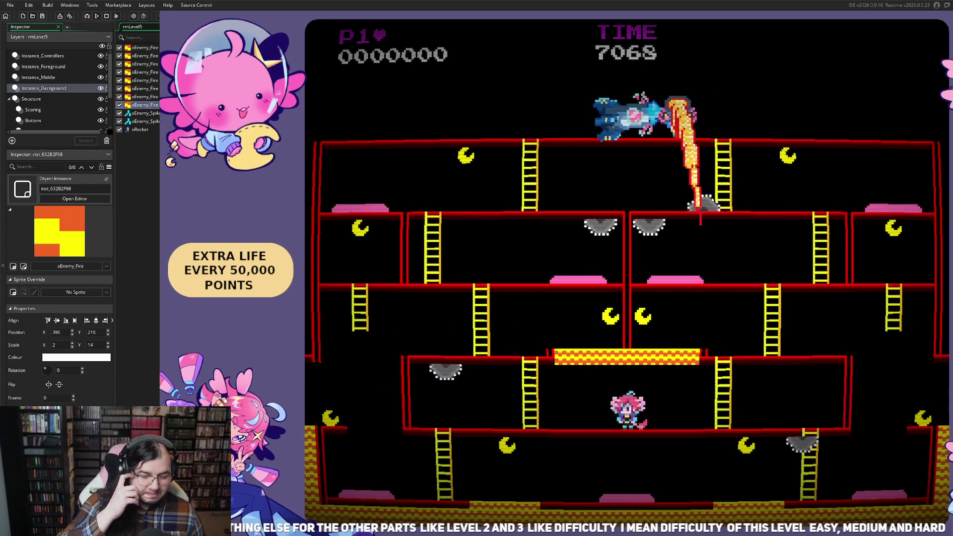
pyautogui.press('r')
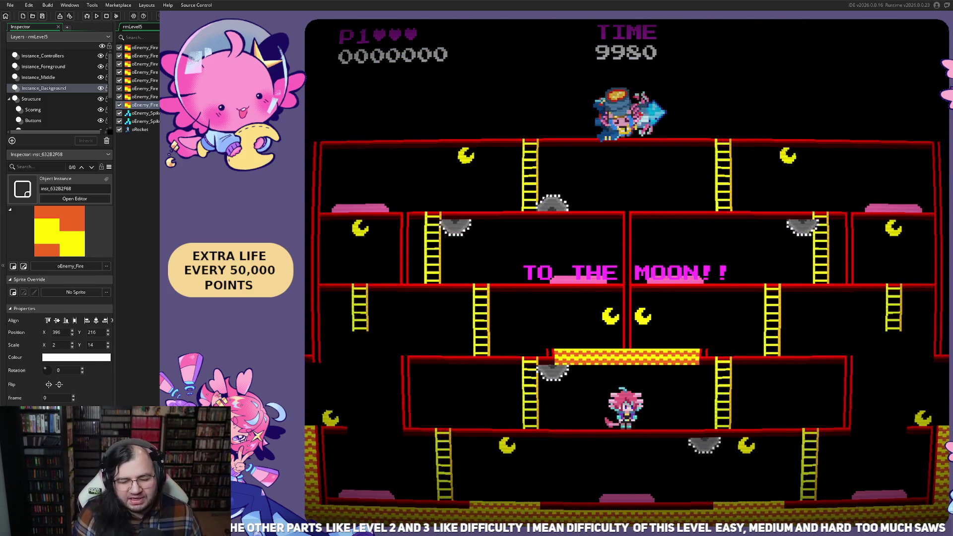
pyautogui.press('Left')
# - Climb and cross the platforms, jumping for +25 bonuses, then run left along the bottom floor
pyautogui.press('Up')
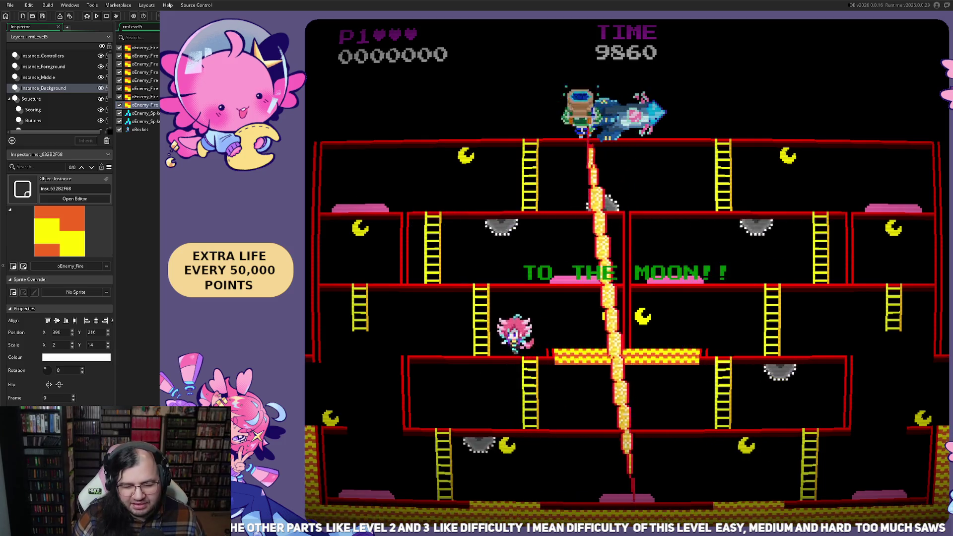
pyautogui.press('Right')
pyautogui.press('space')
pyautogui.press('Left')
pyautogui.press('Right')
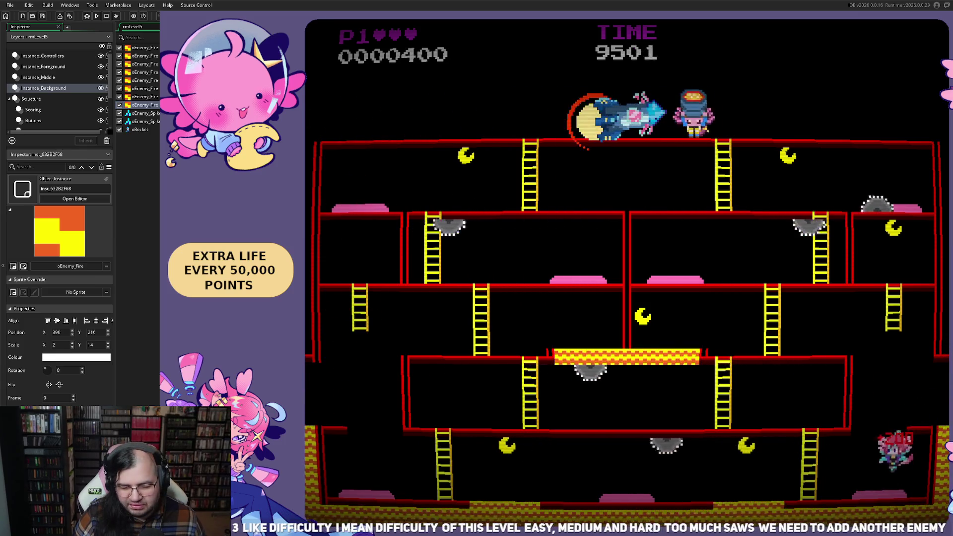
pyautogui.press('space')
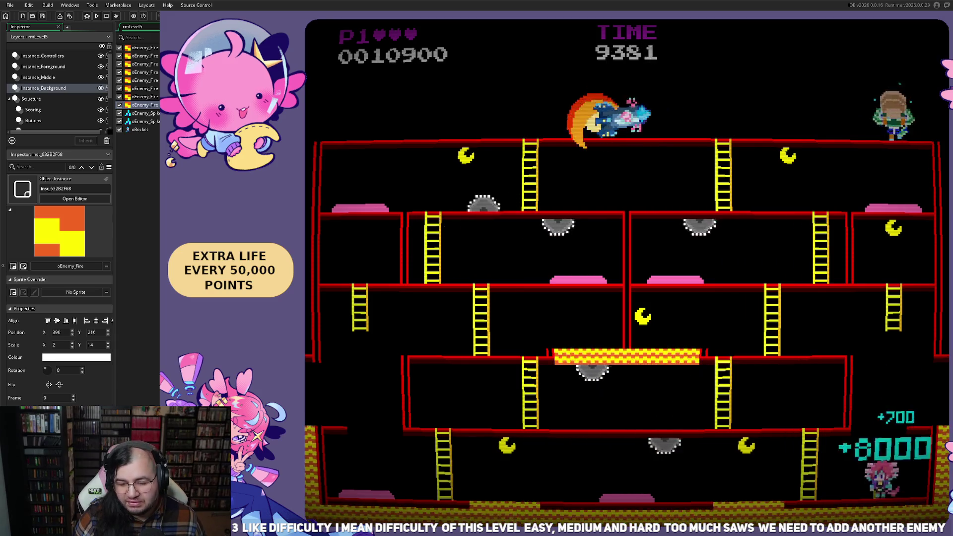
pyautogui.press('Left')
pyautogui.press('space')
pyautogui.press('space')
pyautogui.press('Left')
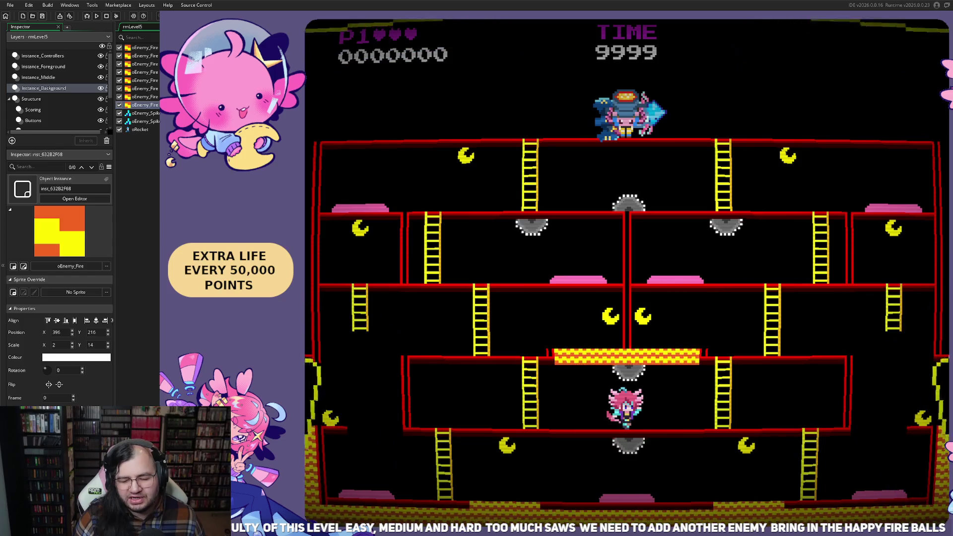
# - Drop down to the bottom floor and jump over the saws for points
pyautogui.press('Left')
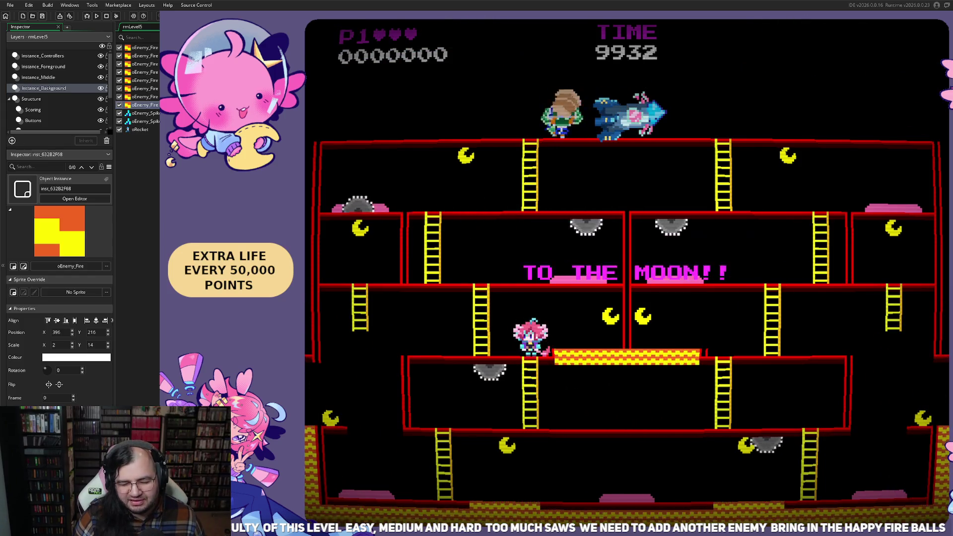
pyautogui.press('Right')
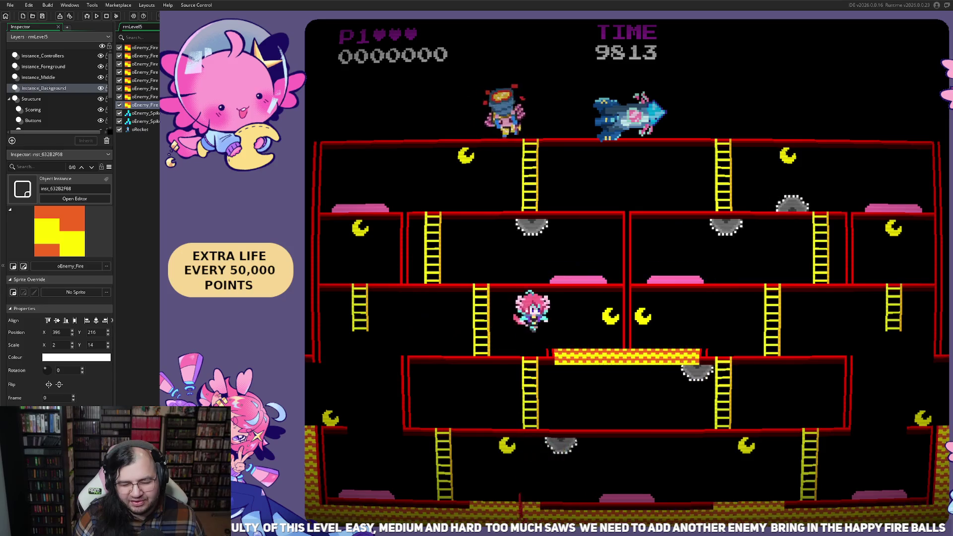
pyautogui.press('Left')
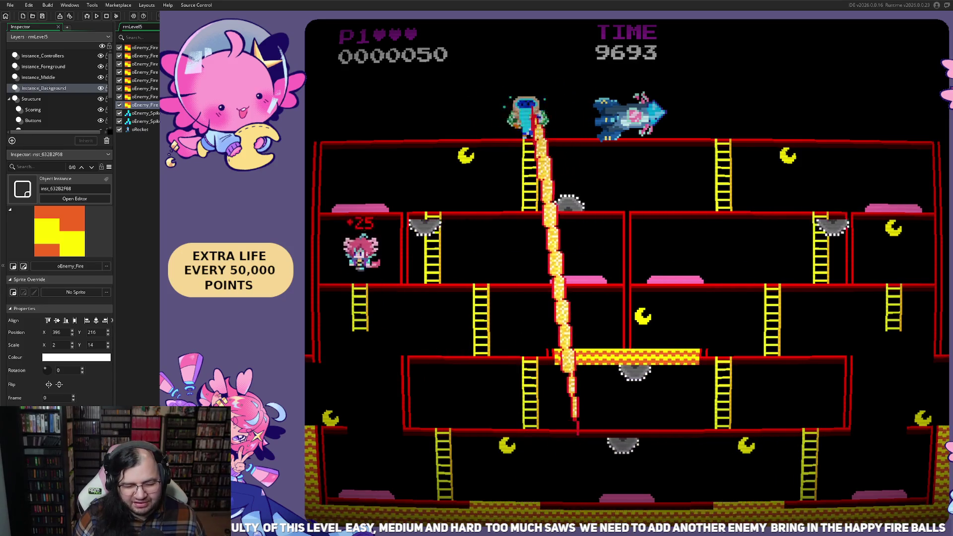
pyautogui.press('Left')
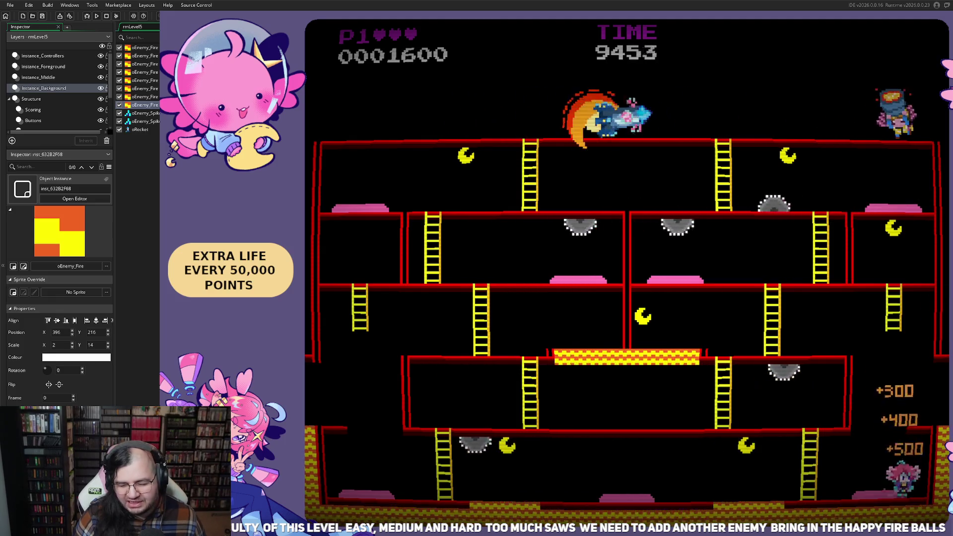
pyautogui.press('Left')
pyautogui.press('Left')
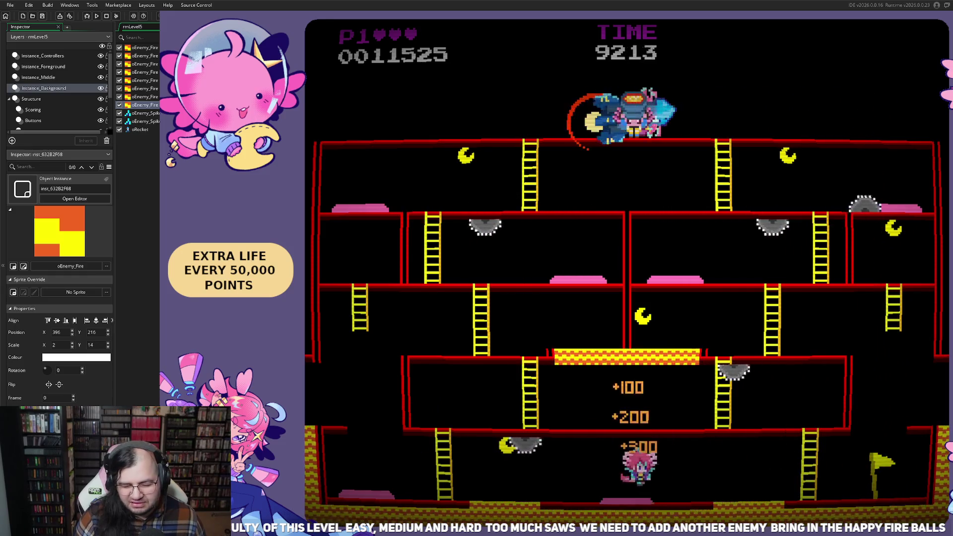
pyautogui.press('Left')
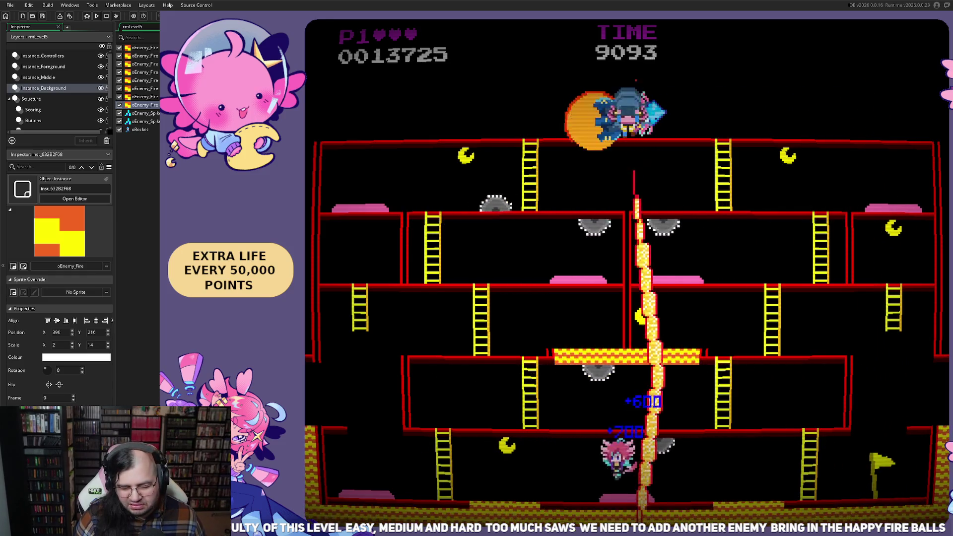
pyautogui.press('Left')
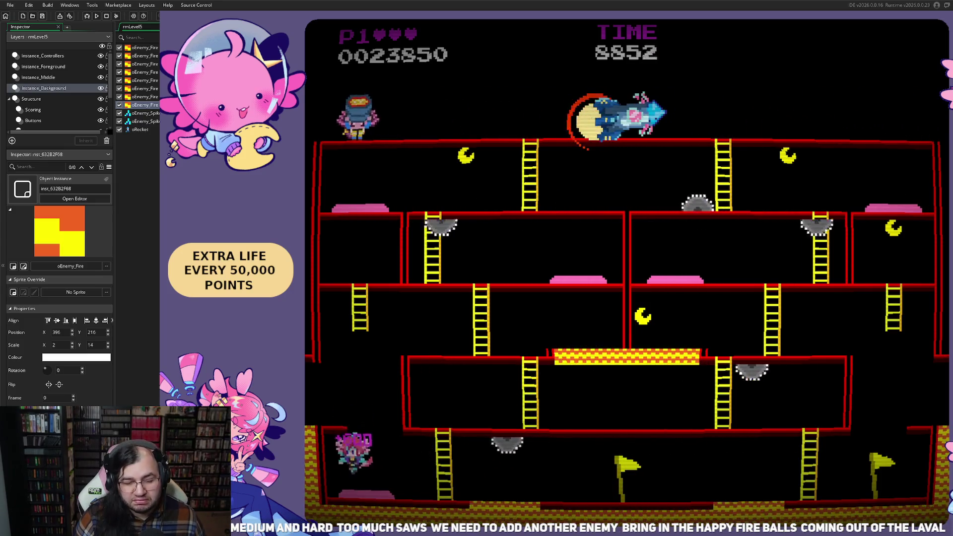
# - Move right and climb the player up two floors
pyautogui.press('Right')
pyautogui.press('Up')
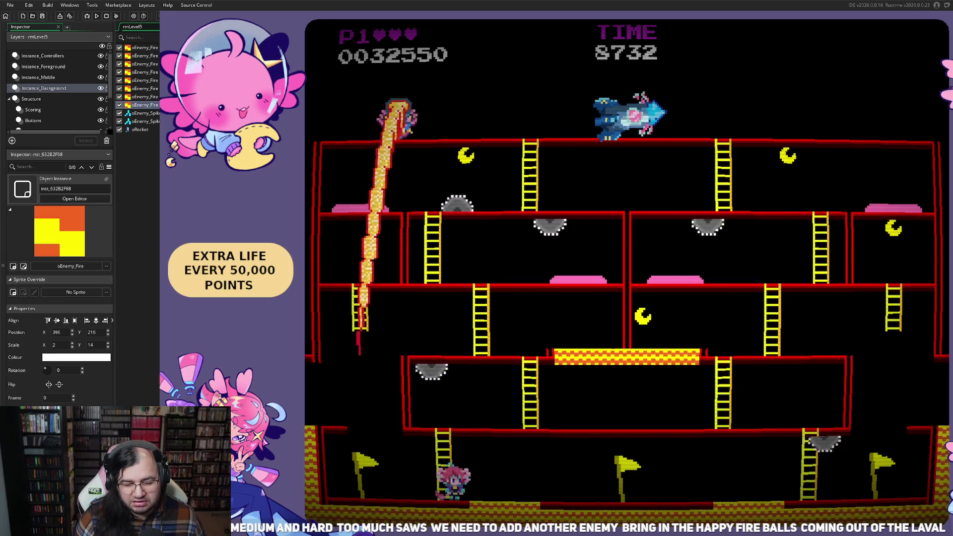
pyautogui.press('Right')
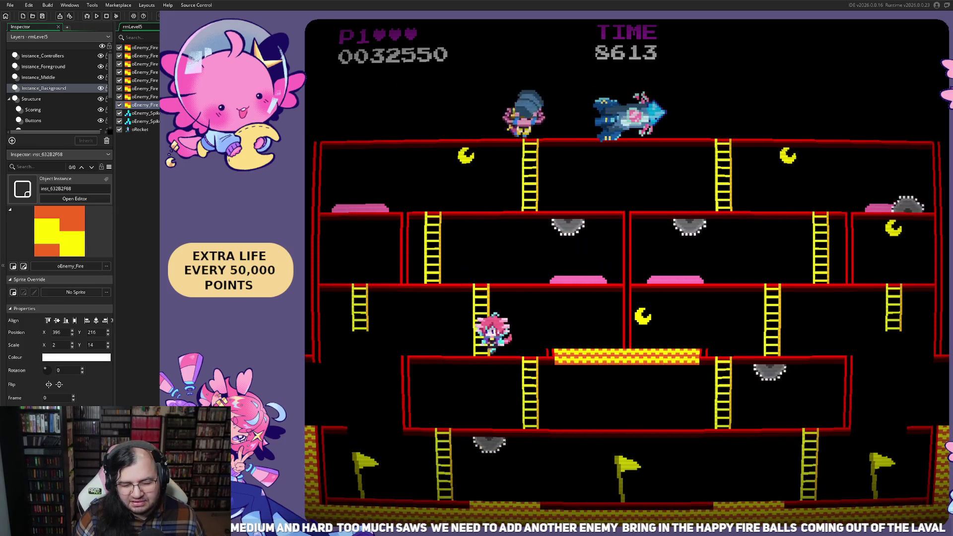
pyautogui.press('Right')
pyautogui.press('Up')
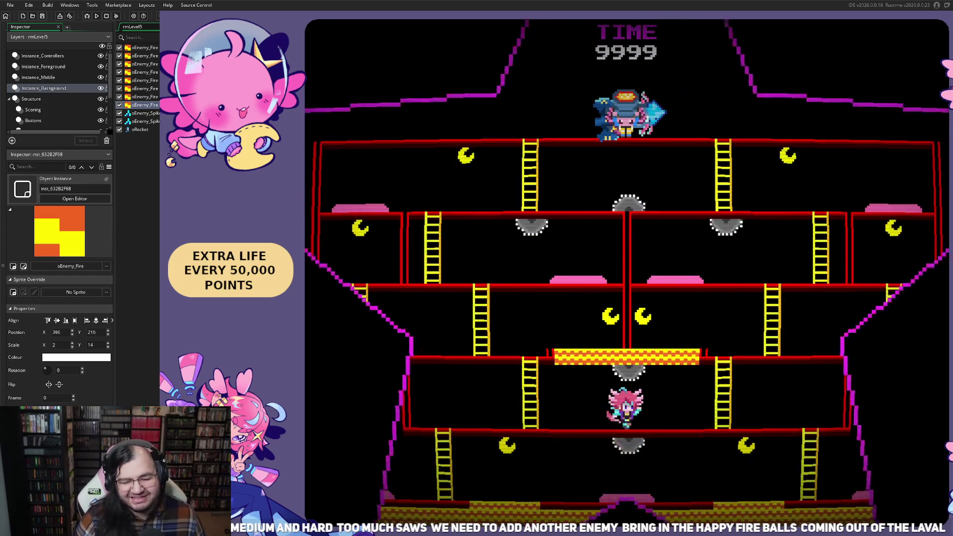
pyautogui.press('Right')
pyautogui.press('Up')
# - Climb two floors, drop down the right edge for a moon, and jump the saws
pyautogui.press('Right')
pyautogui.press('Up')
pyautogui.press('Right')
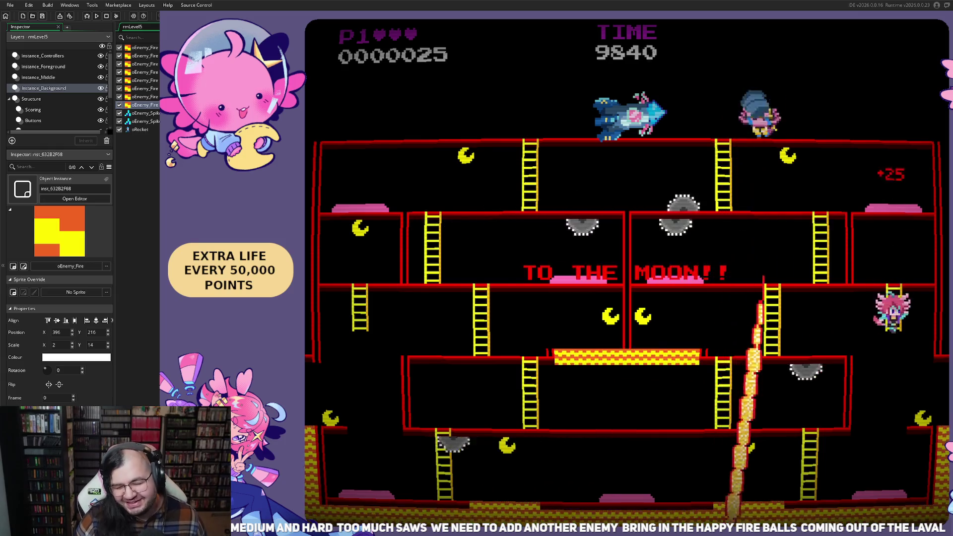
pyautogui.press('Left')
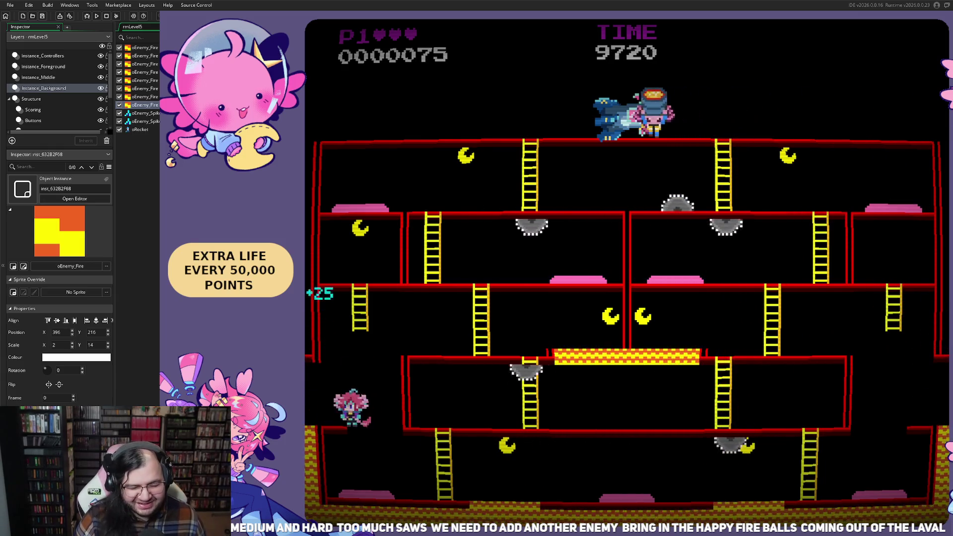
pyautogui.press('space')
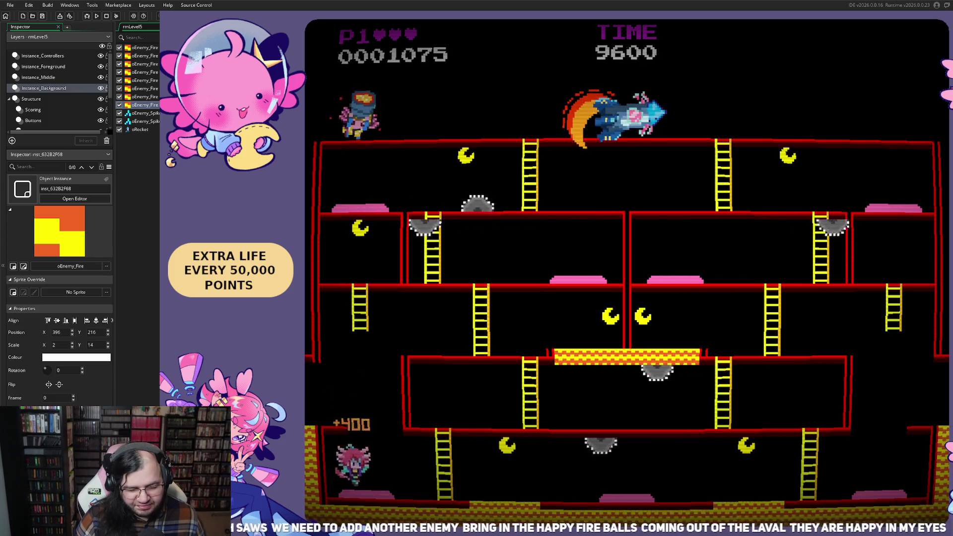
# - Run right along the bottom floor, jumping saws to reach the new flag
pyautogui.press('Right')
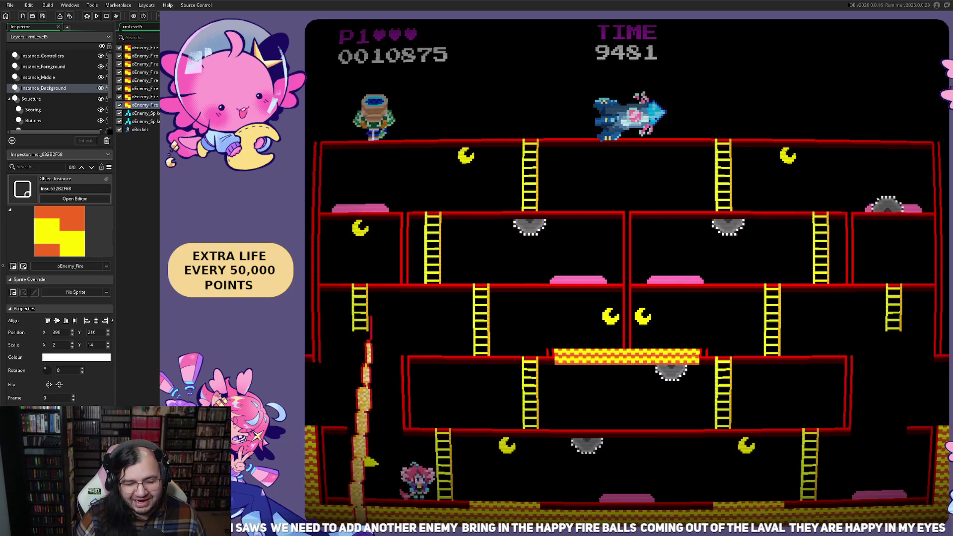
pyautogui.press('Right')
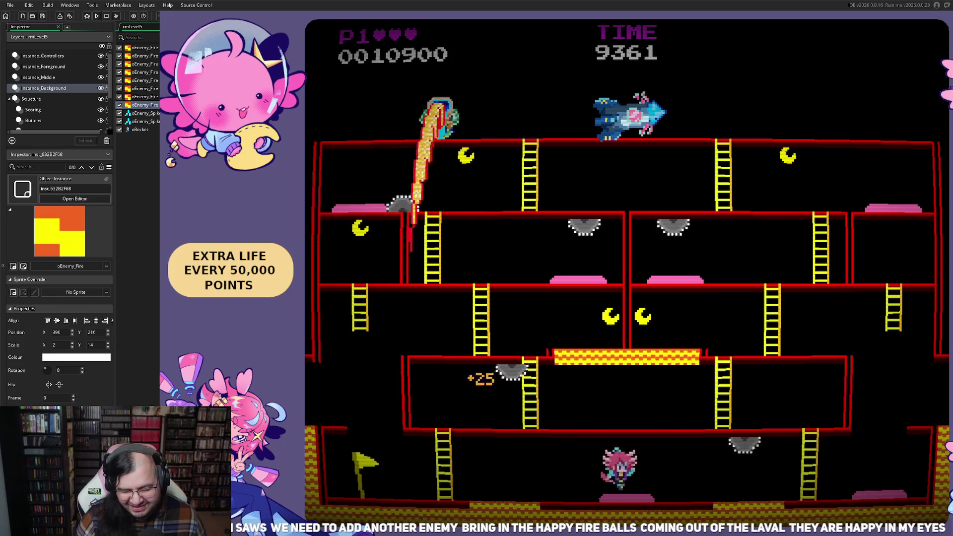
pyautogui.press('Right')
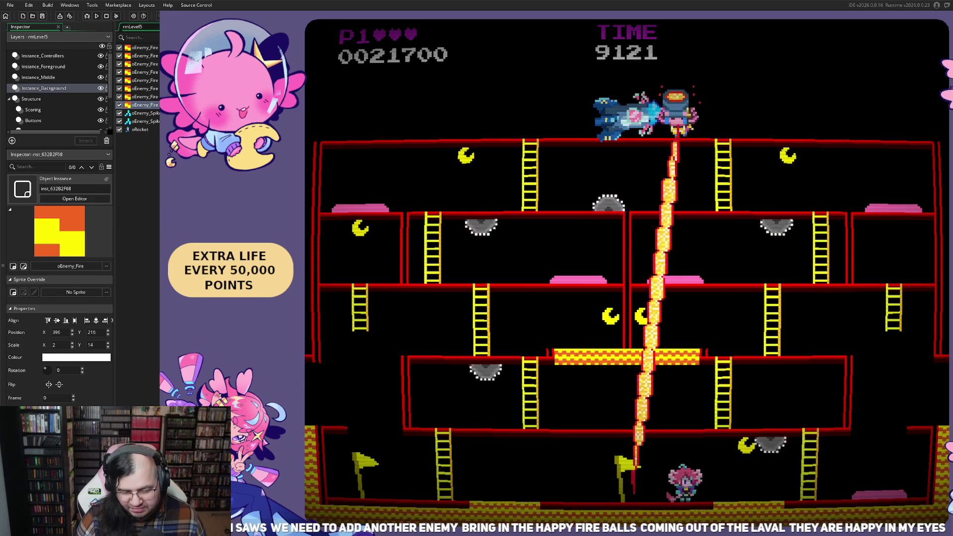
pyautogui.press('Right')
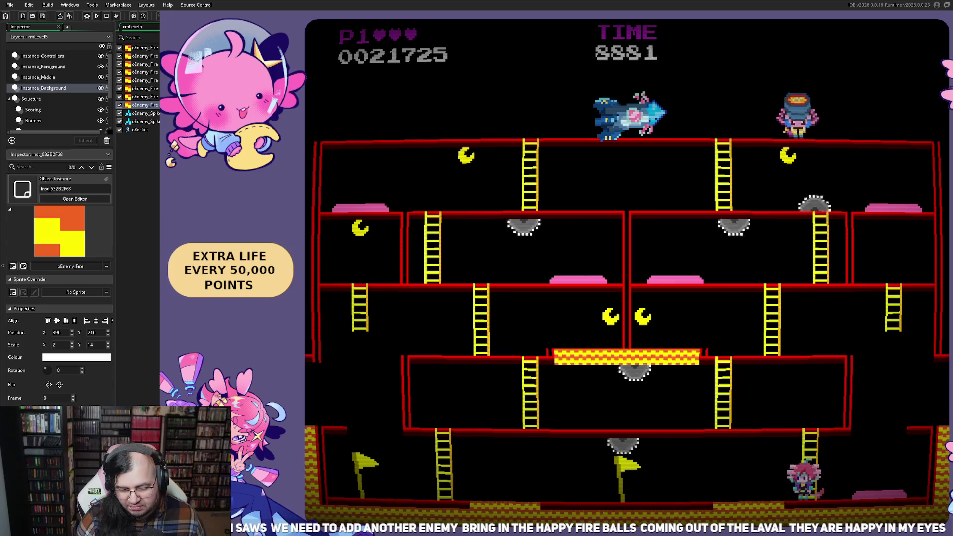
pyautogui.press('Right')
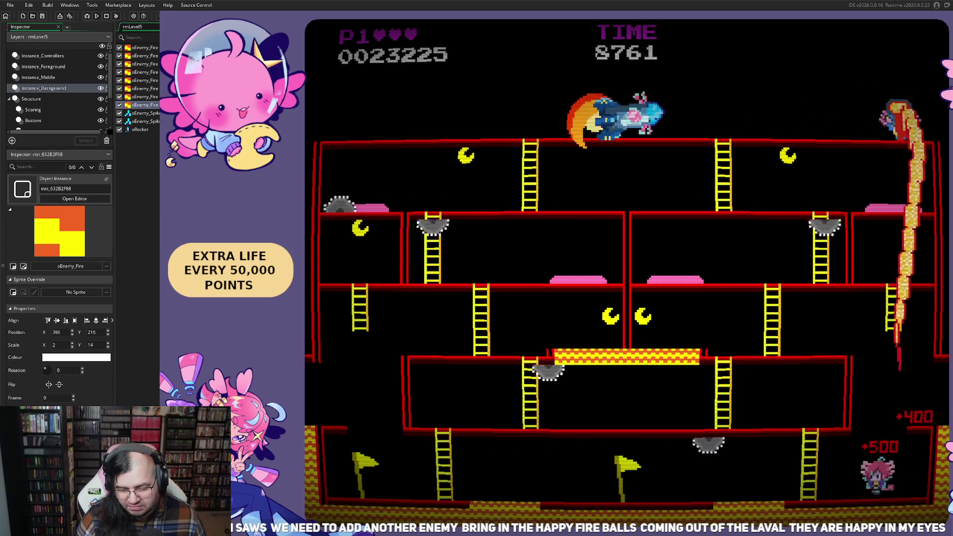
pyautogui.press('Left')
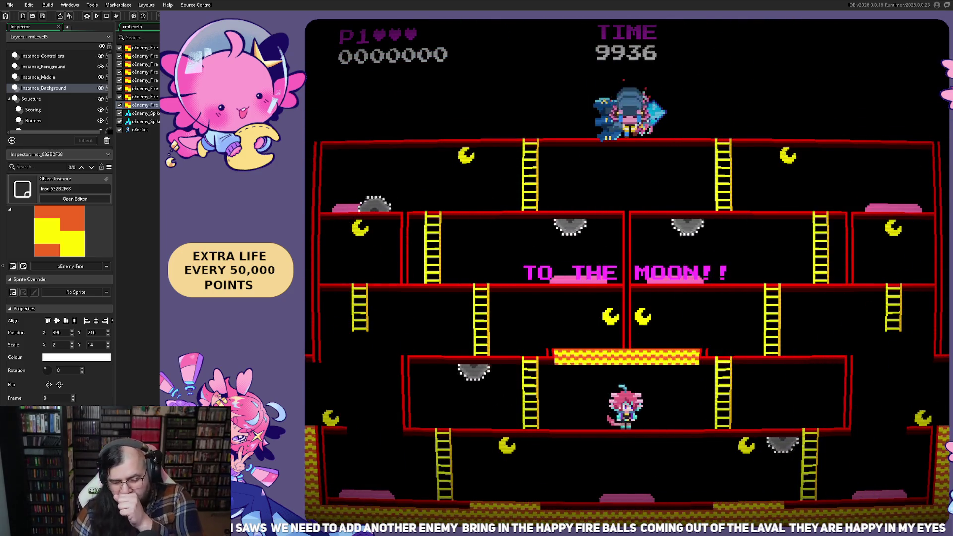
# - Climb one floor via the ladder, jump, and drop back to the lower floor
pyautogui.press('Left')
pyautogui.press('Up')
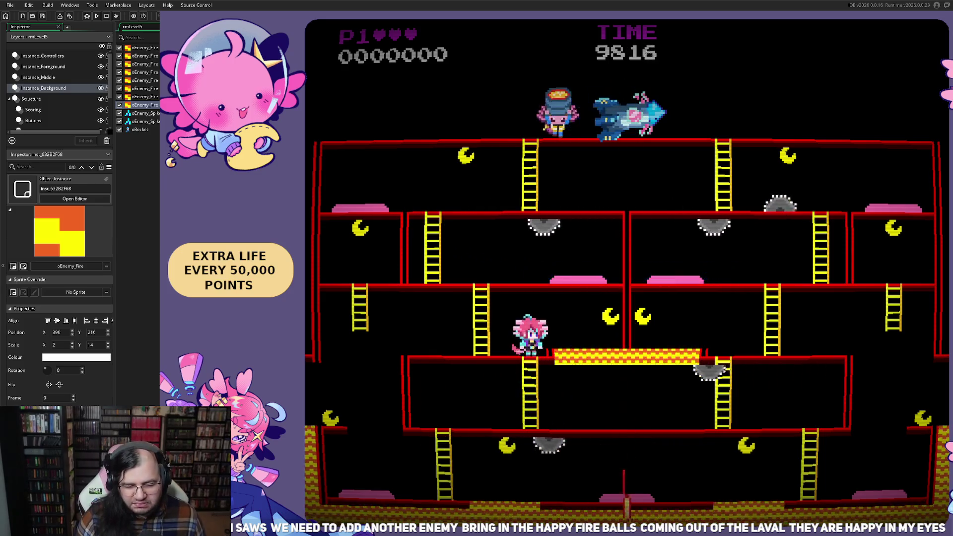
pyautogui.press('Right')
pyautogui.press('space')
pyautogui.press('Left')
pyautogui.press('Up')
pyautogui.press('space')
pyautogui.press('Left')
pyautogui.press('Right')
pyautogui.press('Right')
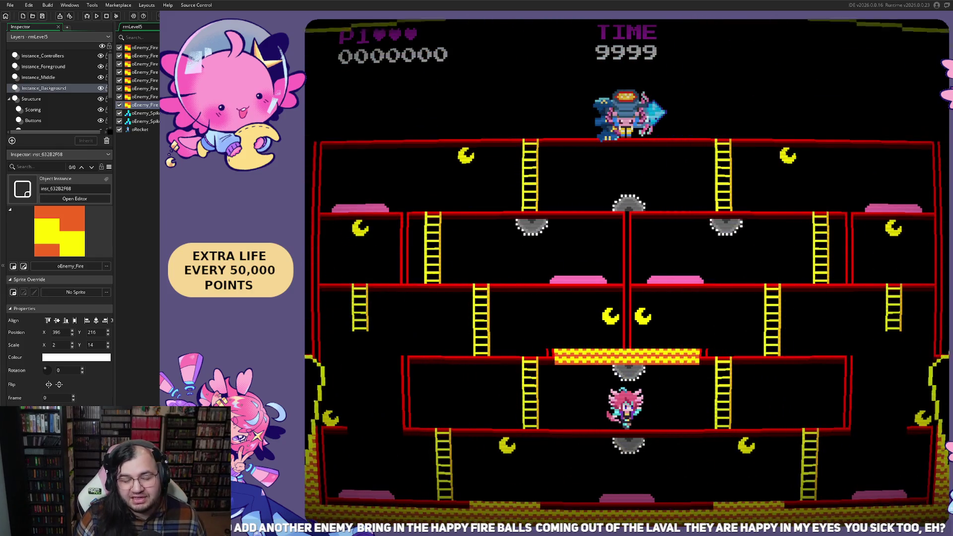
# - Climb the left ladder, then step off the ledge to the floor below
pyautogui.press('Left')
pyautogui.press('Up')
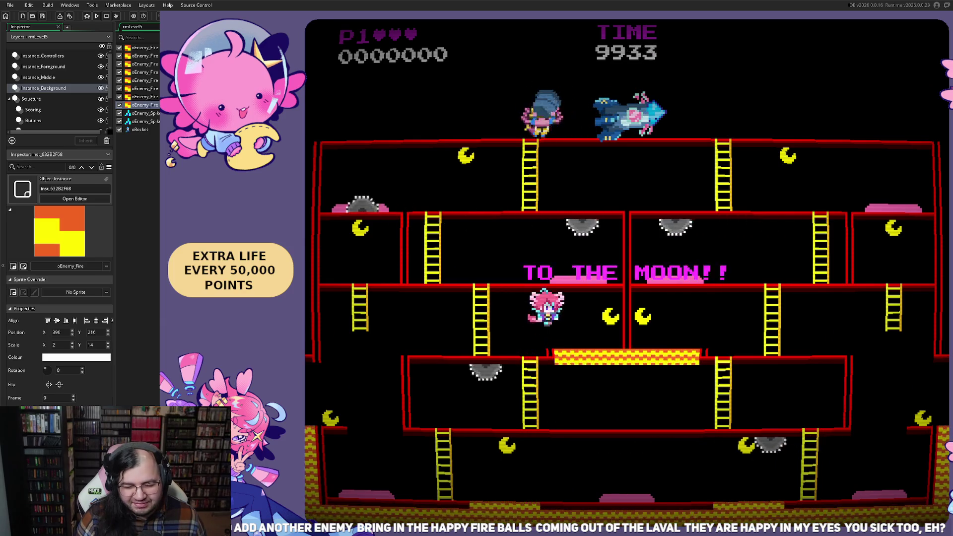
pyautogui.press('Left')
pyautogui.press('Up')
pyautogui.press('Down')
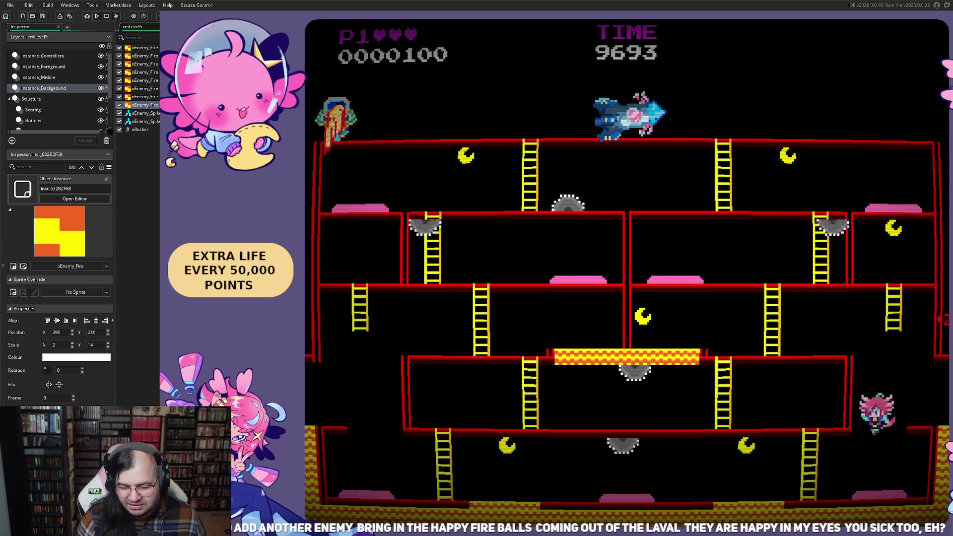
pyautogui.press('Right')
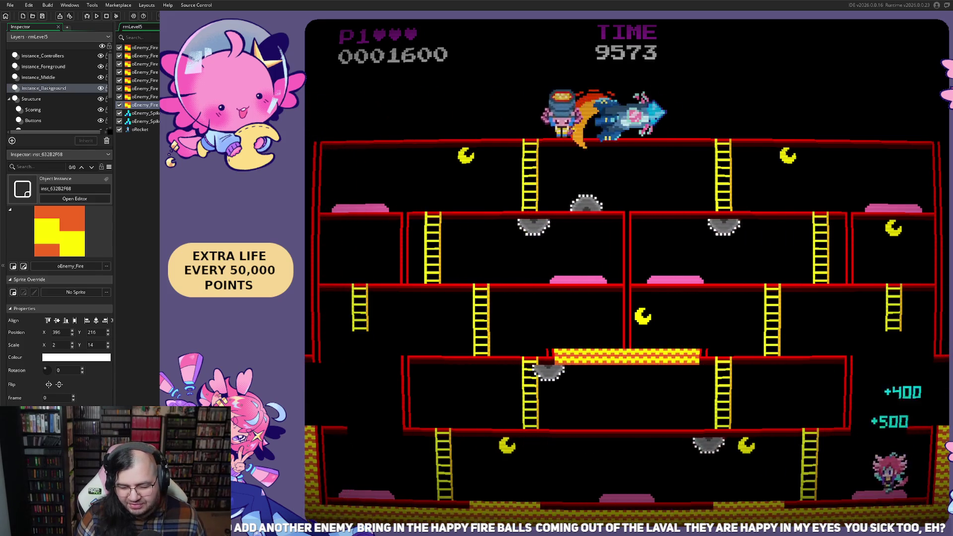
# - Run left along the bottom floor, jumping to dodge the saws
pyautogui.press('Left')
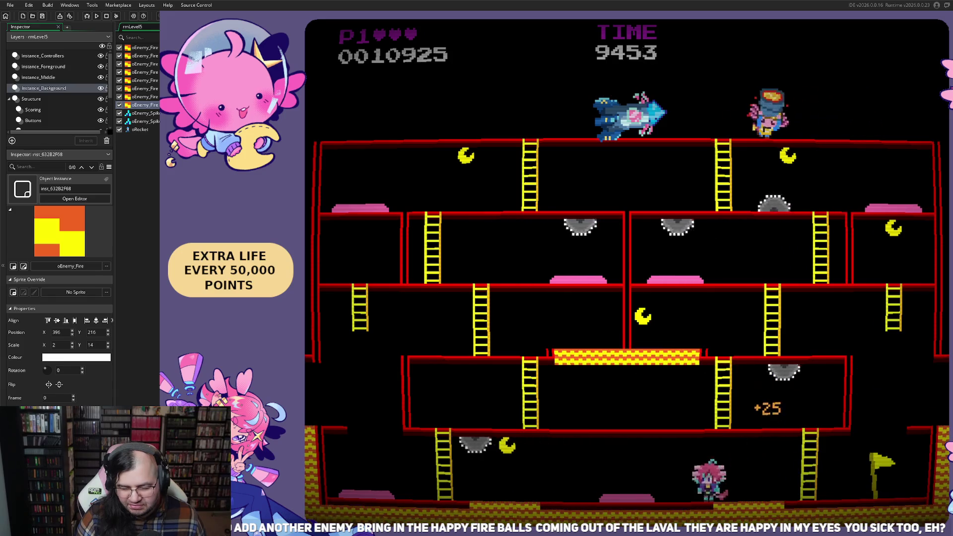
pyautogui.press('space')
pyautogui.press('Left')
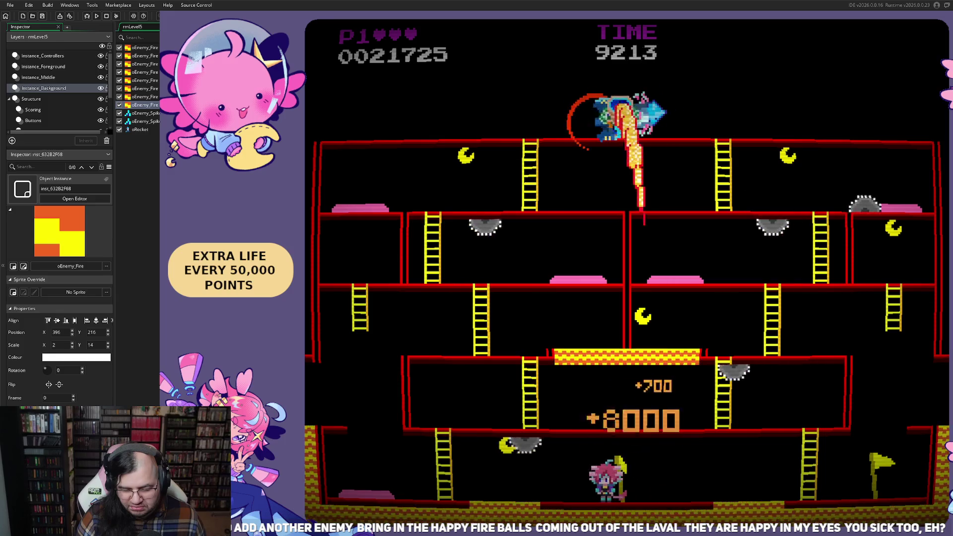
pyautogui.press('Left')
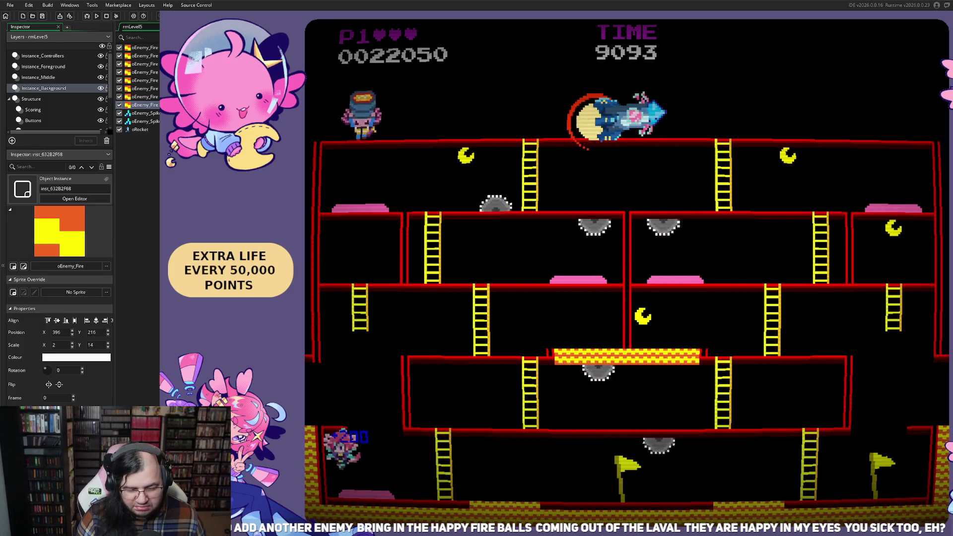
# - Move right, climb up one floor, and drop off the ledge end
pyautogui.press('Right')
pyautogui.press('Up')
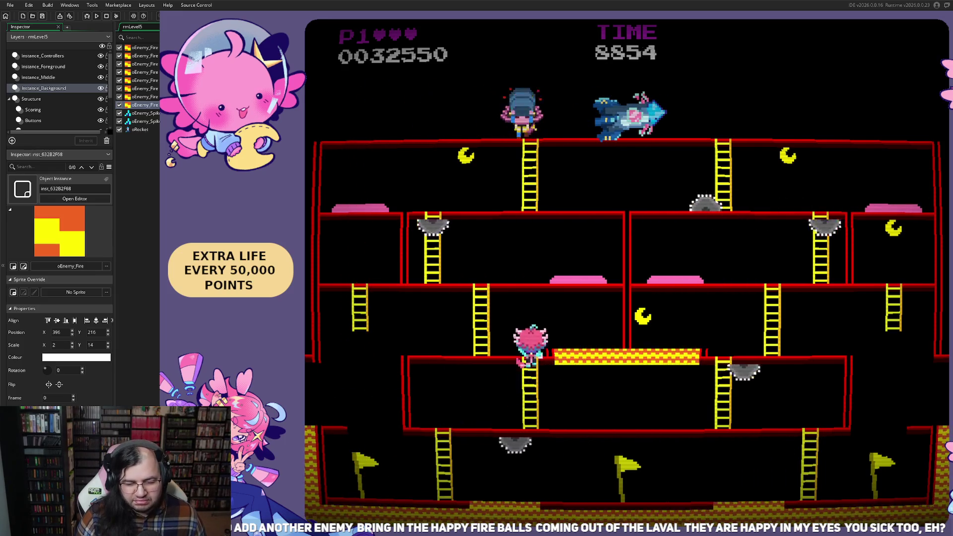
pyautogui.press('Right')
pyautogui.press('Up')
pyautogui.press('Left')
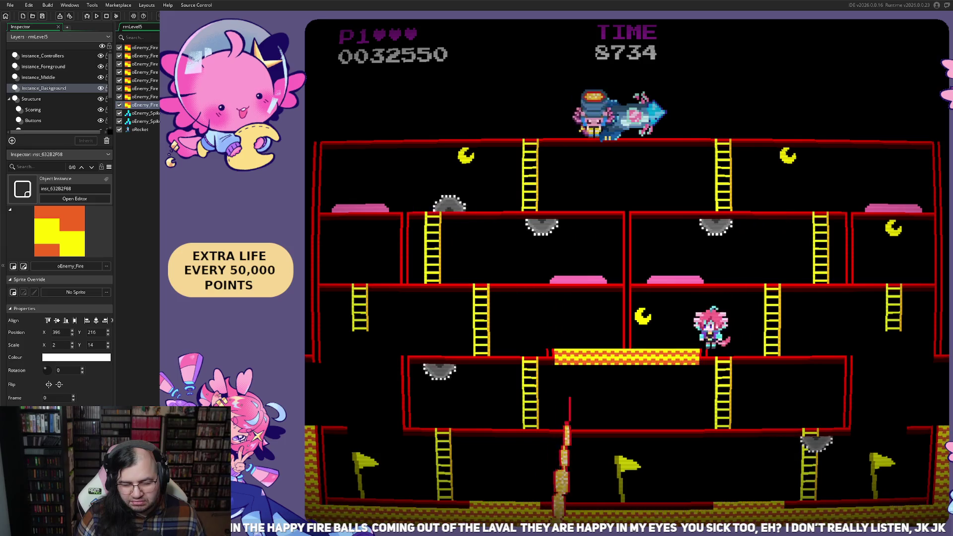
pyautogui.press('Right')
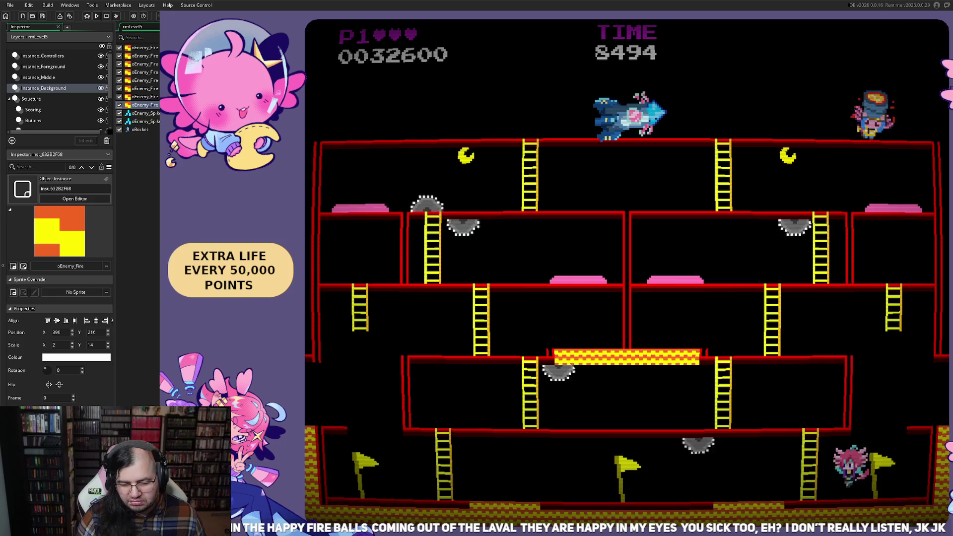
# - Climb up and over to the next ladder until the star-shaped layout appears
pyautogui.press('Up')
pyautogui.press('Right')
pyautogui.press('Up')
pyautogui.press('Right')
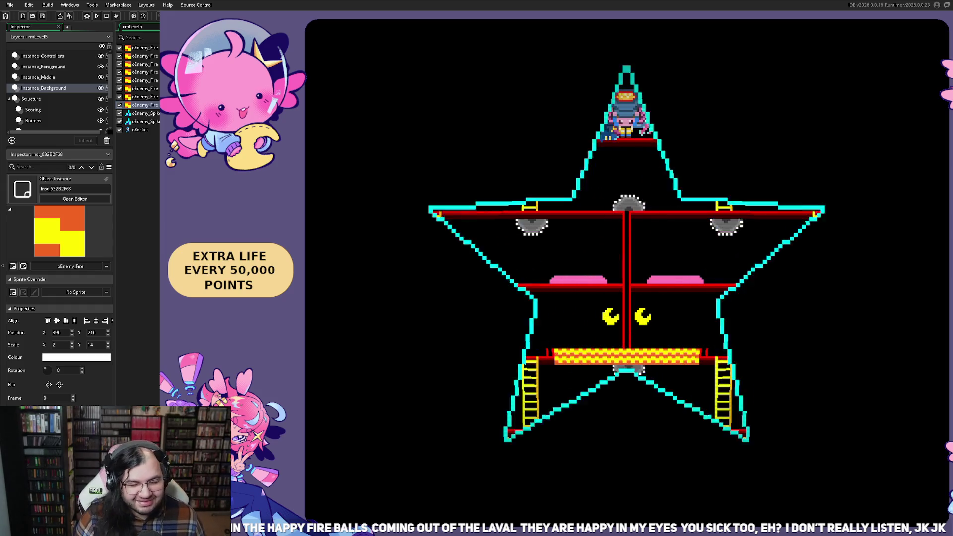
# - Climb up, run across the top floor, and jump past the fire column to reach the moon
pyautogui.press('Left')
pyautogui.press('Up')
pyautogui.press('Left')
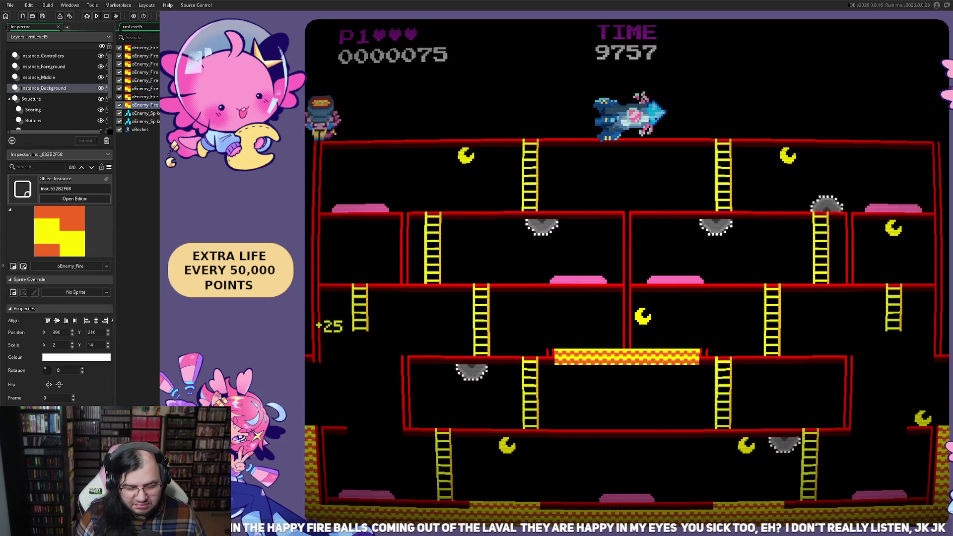
pyautogui.press('Right')
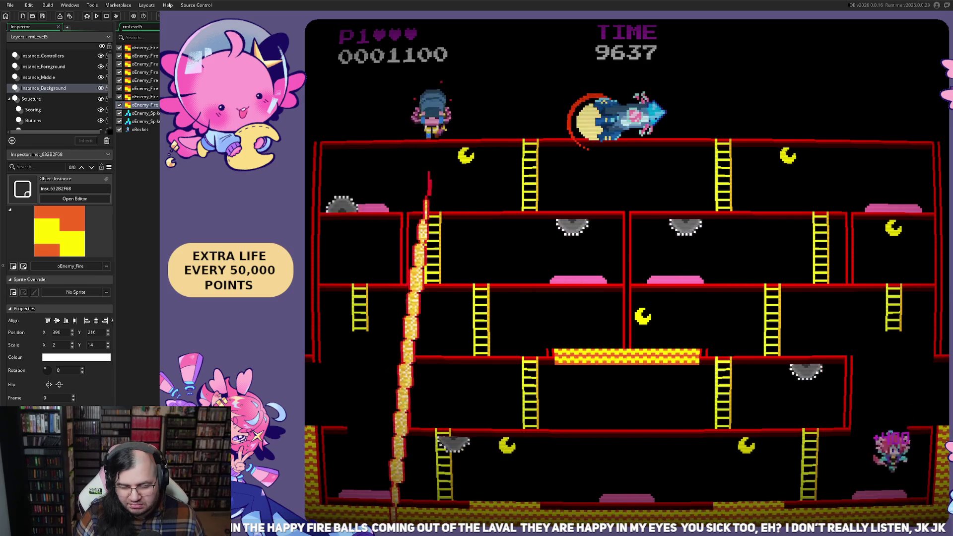
pyautogui.press('Left')
pyautogui.press('Left')
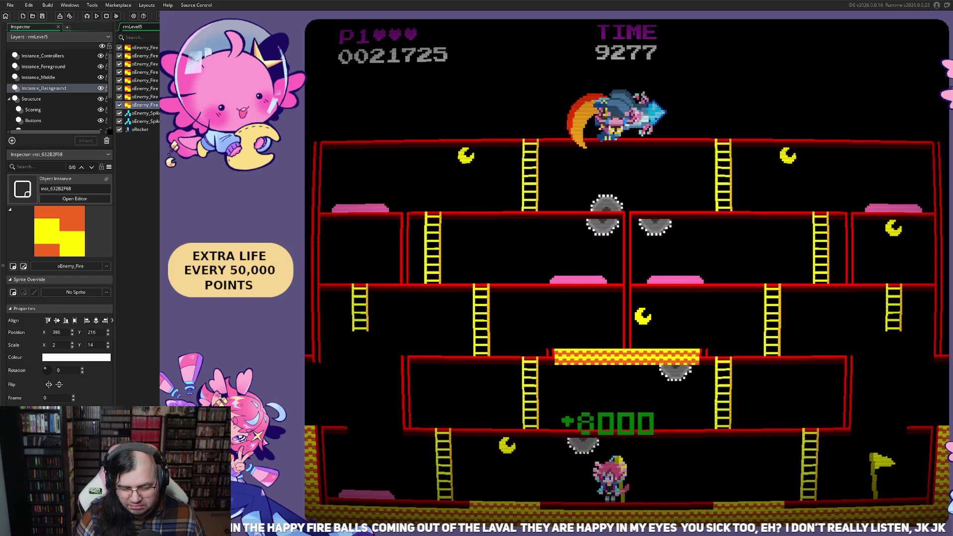
pyautogui.press('Left')
pyautogui.press('Left')
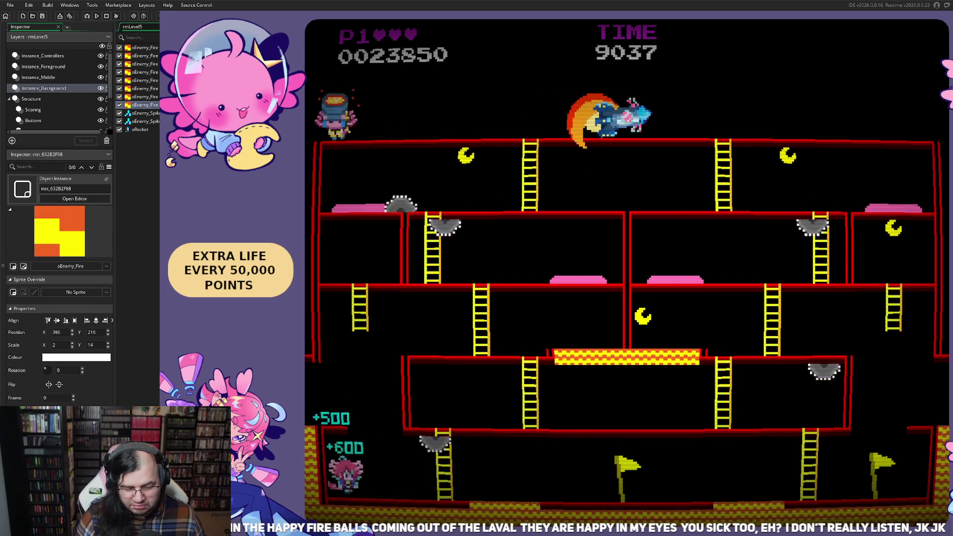
pyautogui.press('Right')
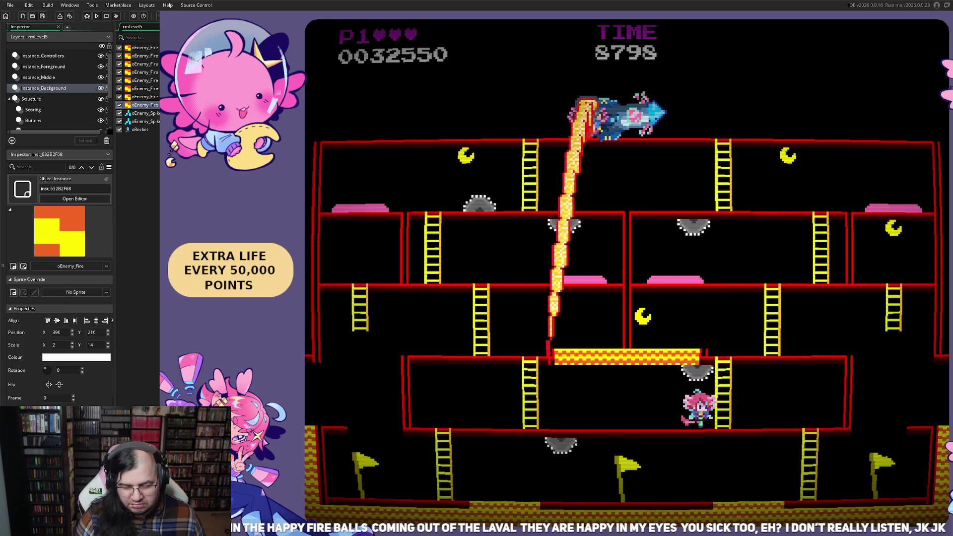
pyautogui.press('Left')
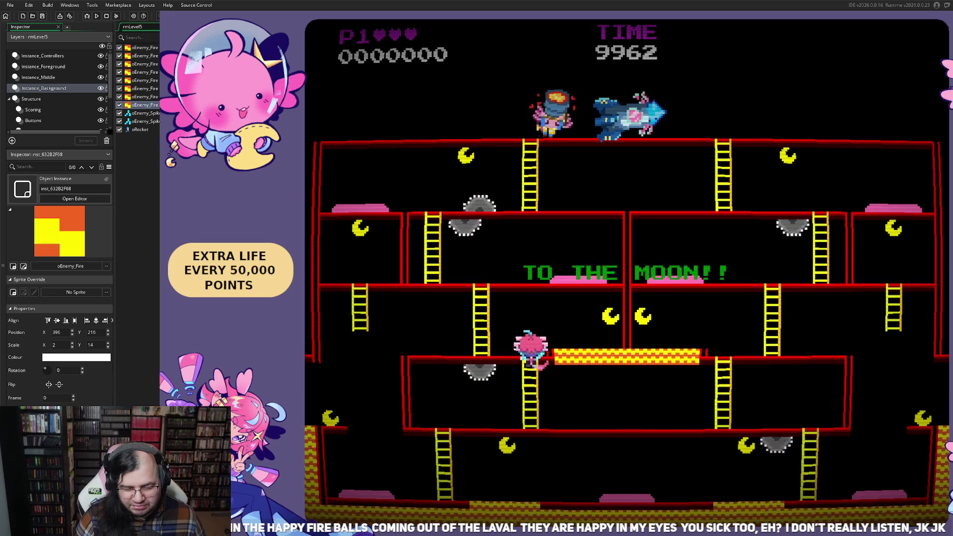
# - Climb the left ladder for a moon, run right for the bonus, then back past the lava pourer
pyautogui.press('Left')
pyautogui.press('Up')
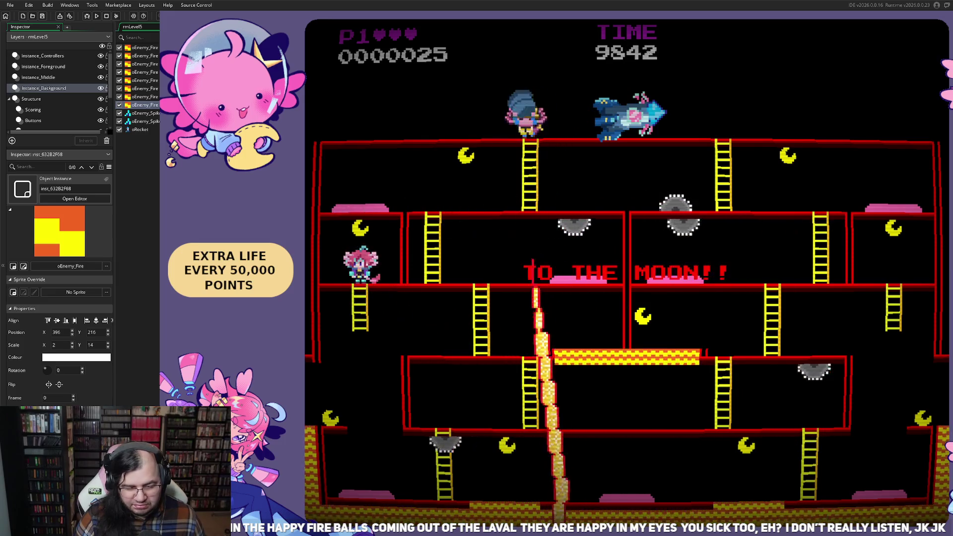
pyautogui.press('Right')
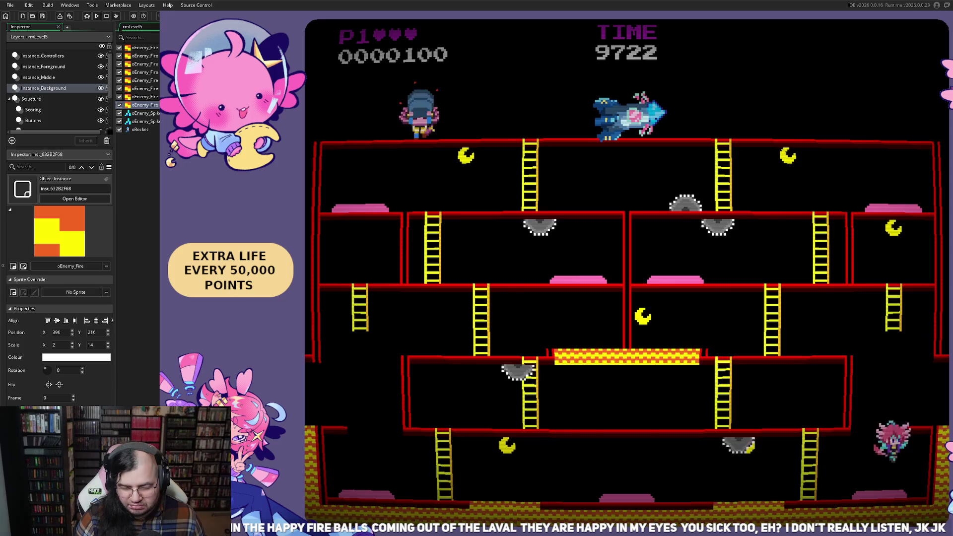
pyautogui.press('Right')
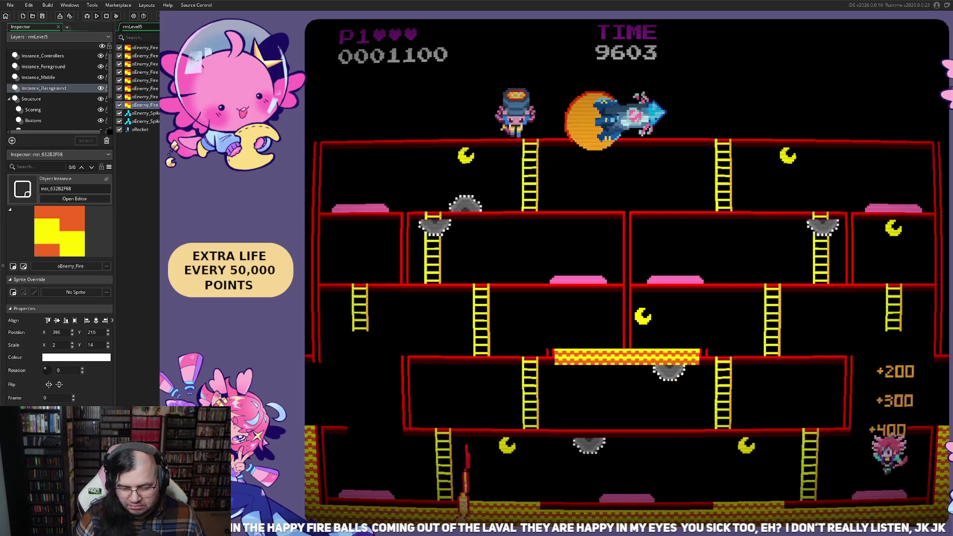
pyautogui.press('Right')
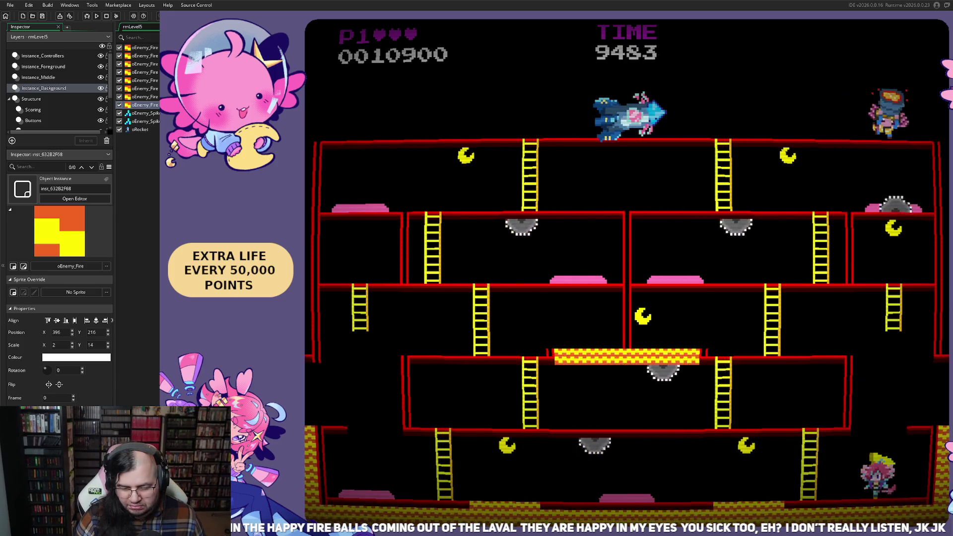
pyautogui.press('Left')
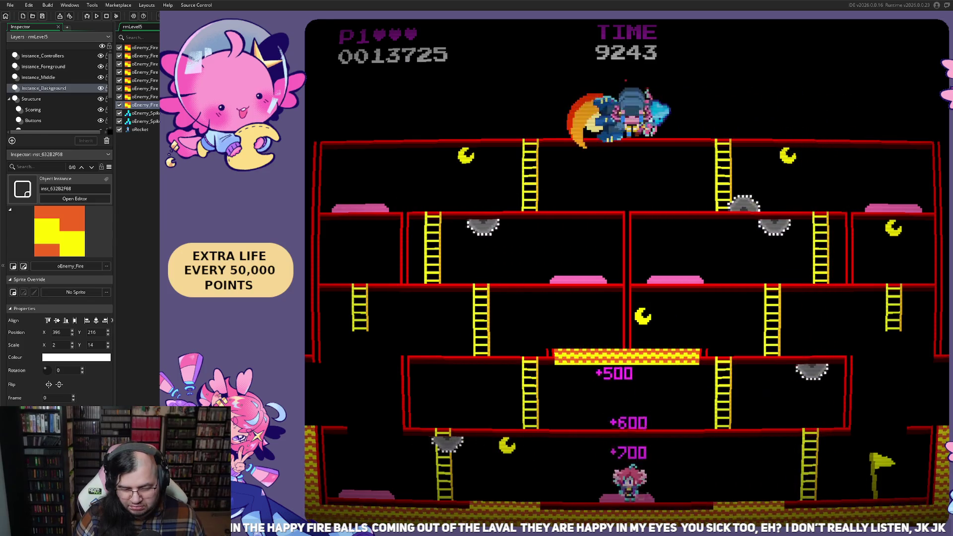
pyautogui.press('Left')
pyautogui.press('Left')
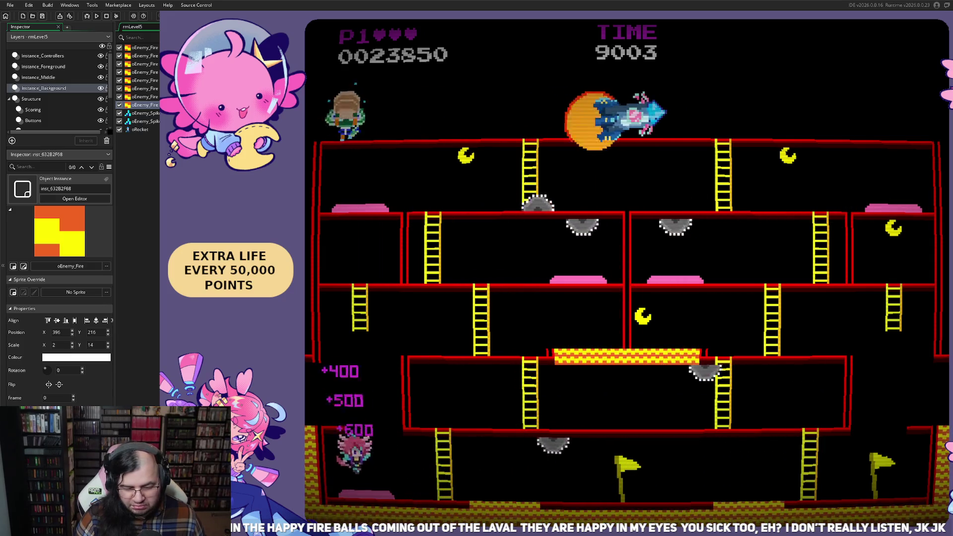
pyautogui.press('Left')
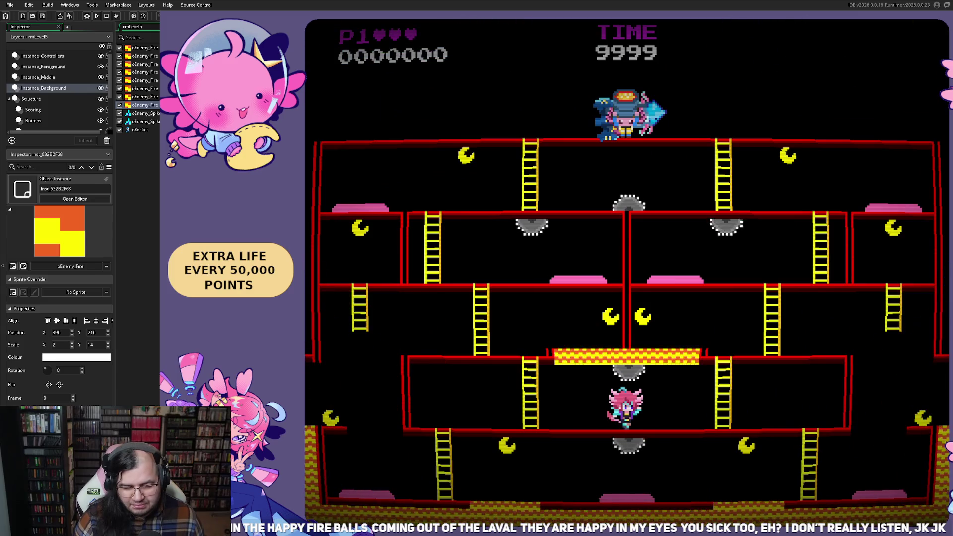
# - Climb up, drop down, and run left to collect the flag bonus
pyautogui.press('Left')
pyautogui.press('Up')
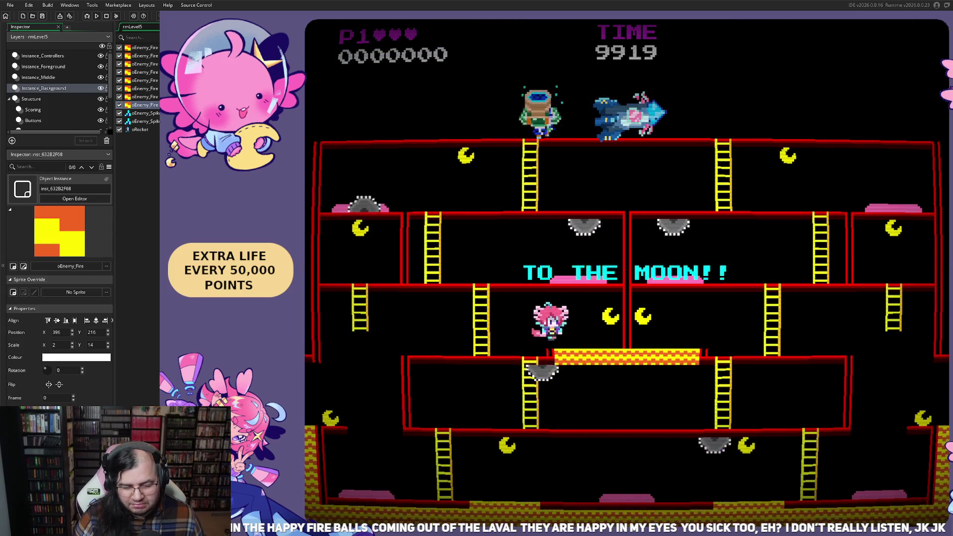
pyautogui.press('Left')
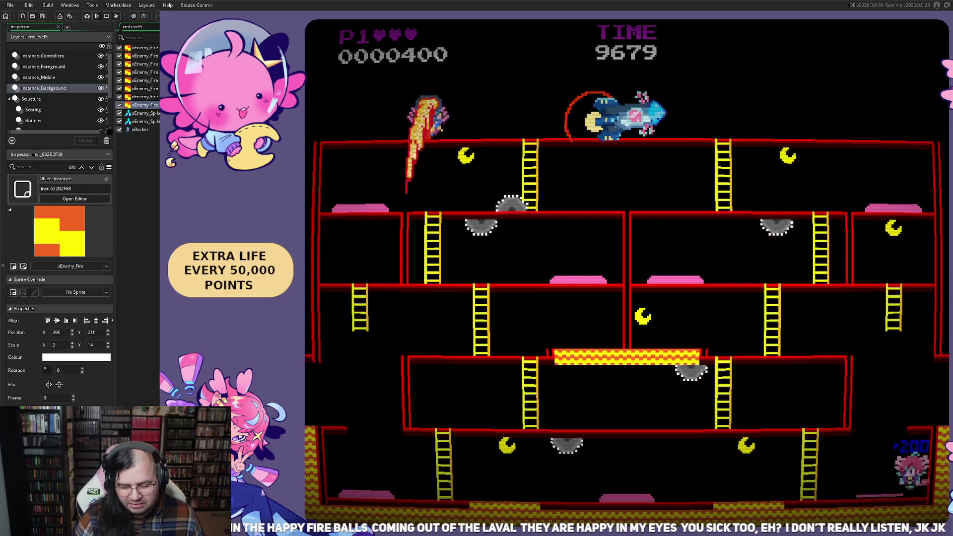
pyautogui.press('Left')
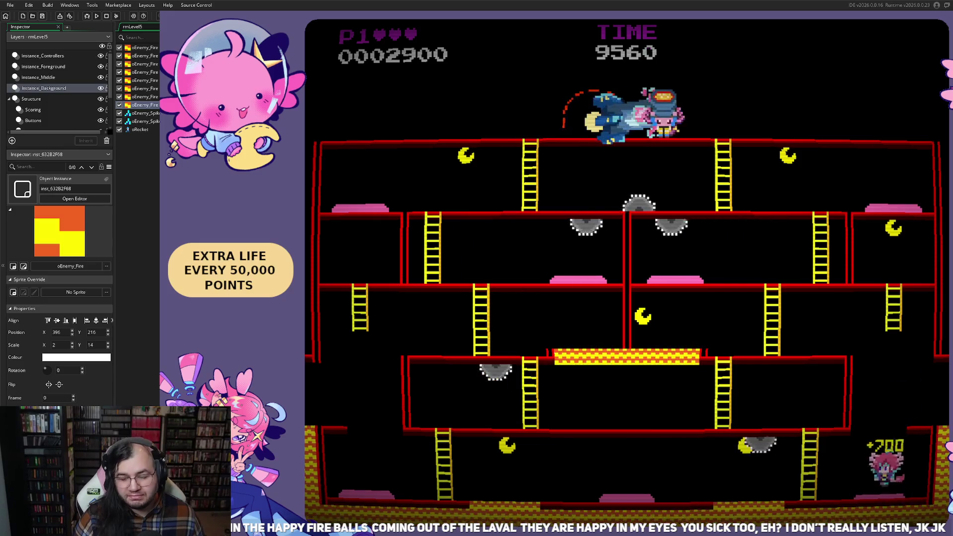
pyautogui.press('Left')
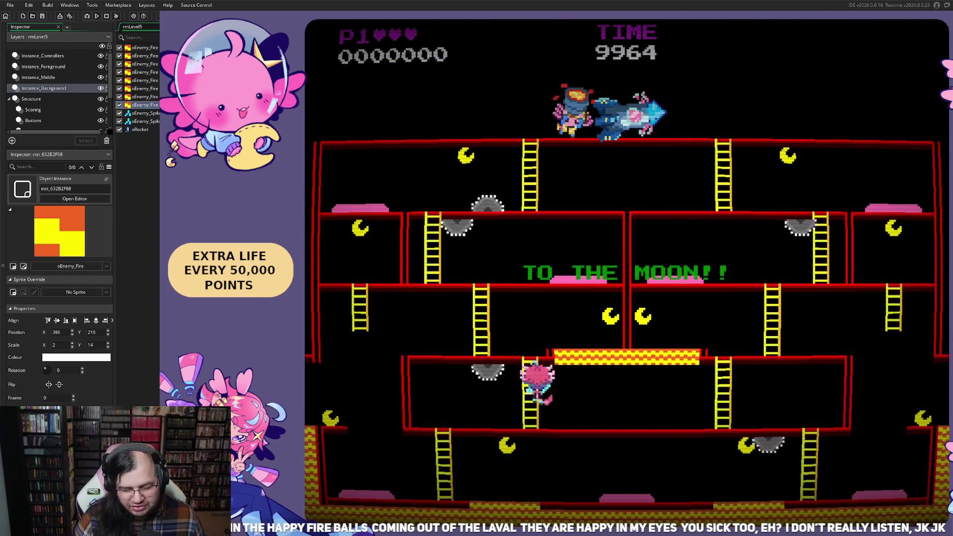
pyautogui.press('Left')
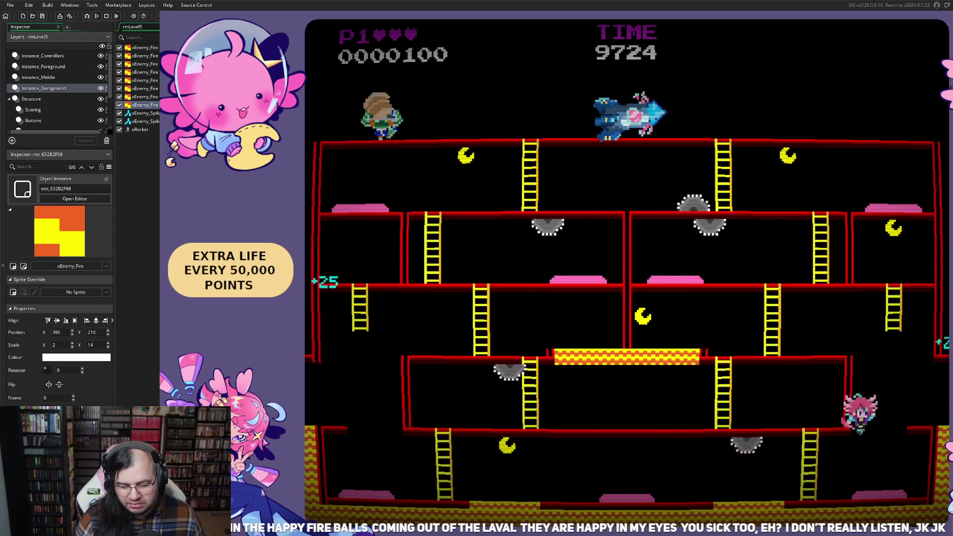
# - Run right toward the rocket boss and step aside from the lava column
pyautogui.press('Right')
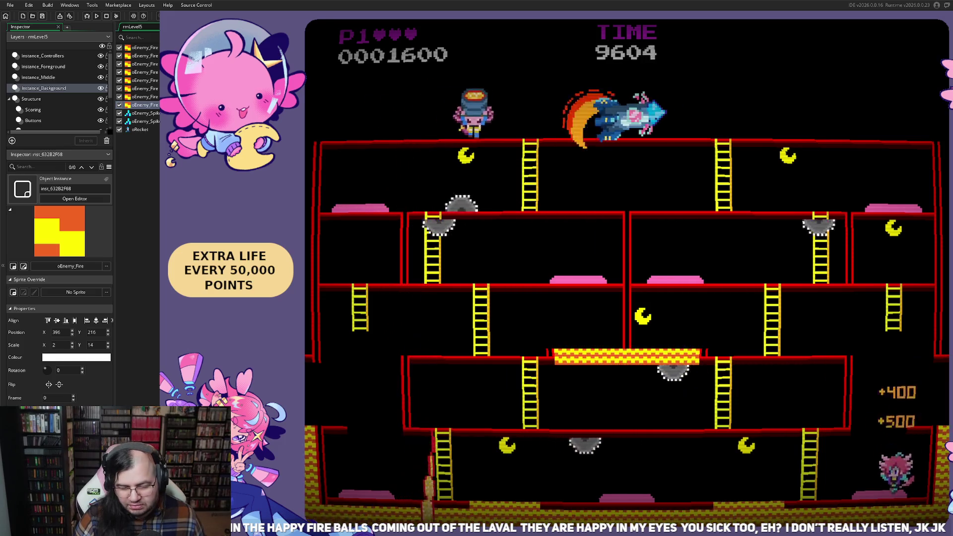
pyautogui.press('Right')
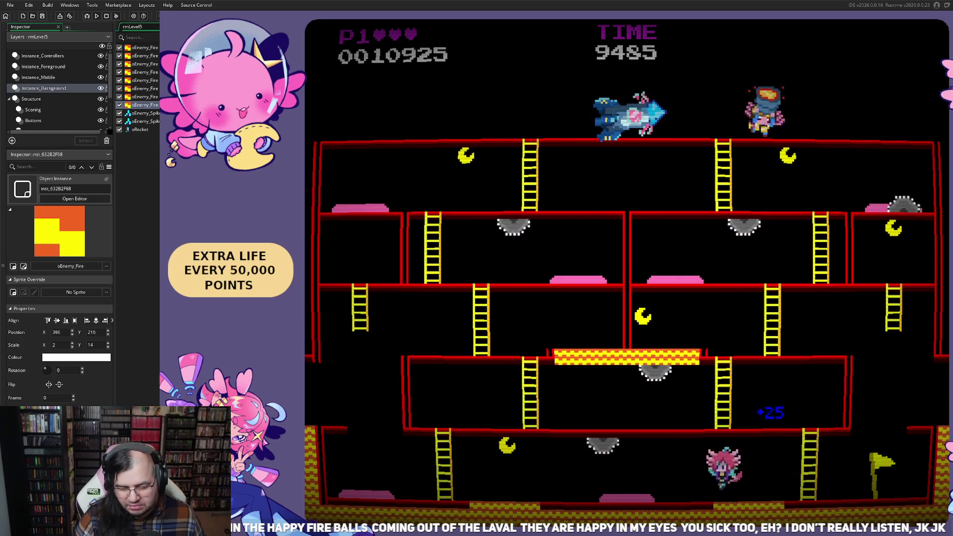
pyautogui.press('Left')
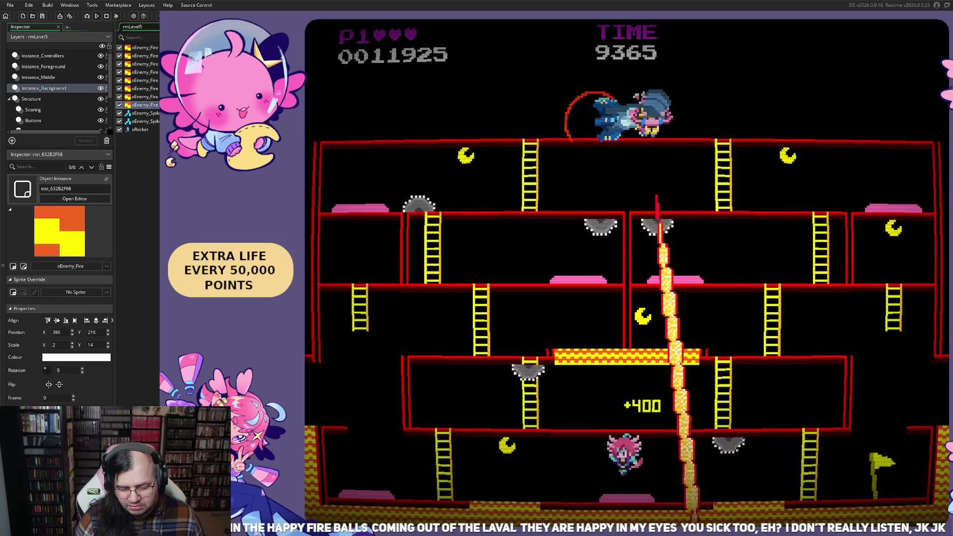
pyautogui.press('Right')
pyautogui.press('Left')
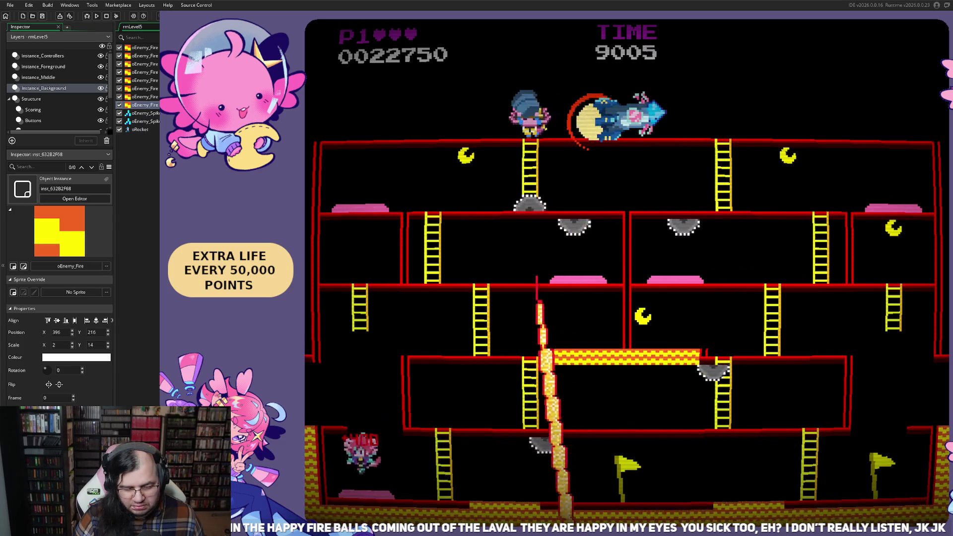
# - Climb the upper floors, grab the moons, and take the last ladder to clear the level at 32600
pyautogui.press('Right')
pyautogui.press('Up')
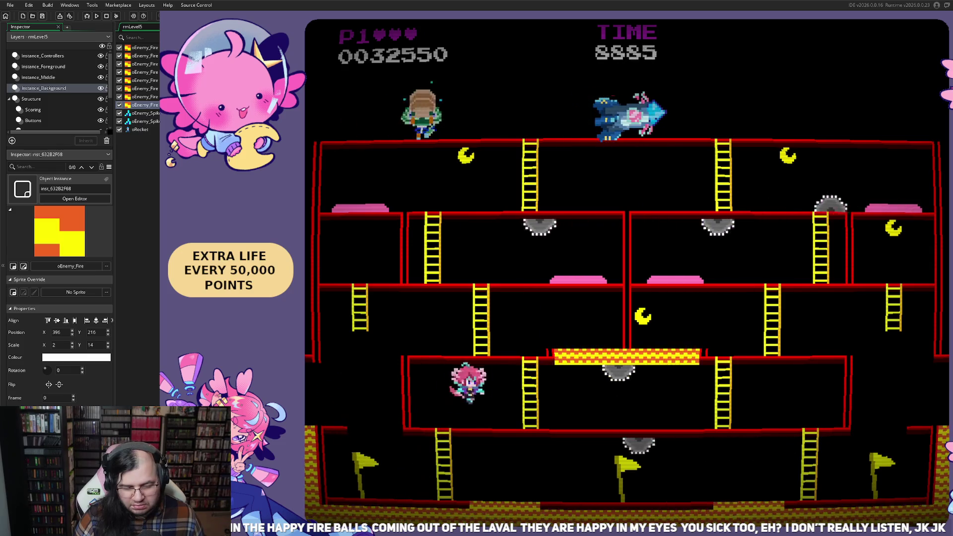
pyautogui.press('Right')
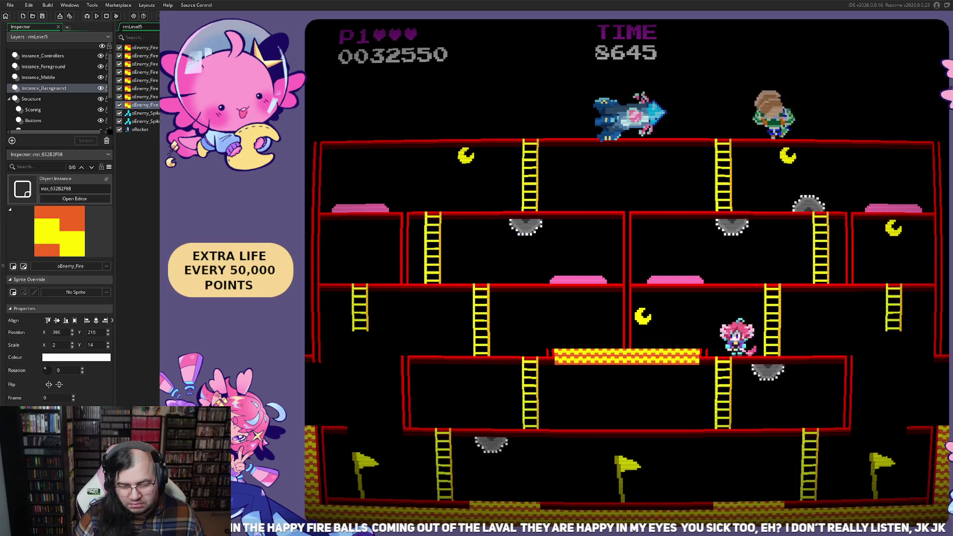
pyautogui.press('Left')
pyautogui.press('Right')
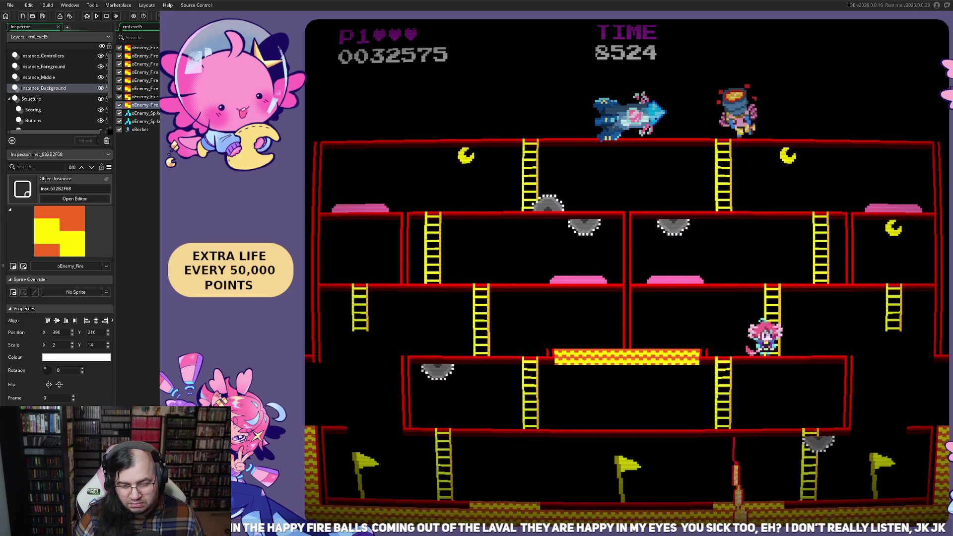
pyautogui.press('Right')
pyautogui.press('Up')
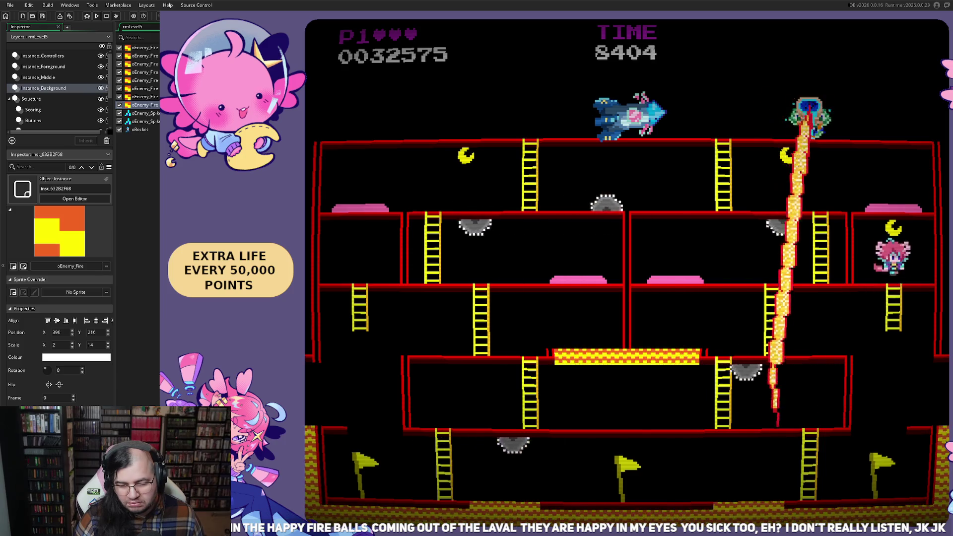
pyautogui.press('Left')
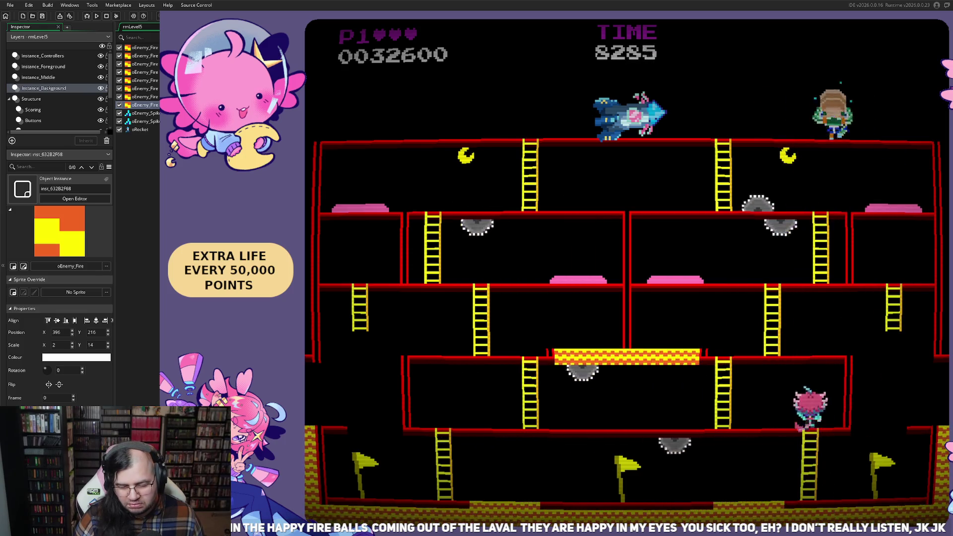
pyautogui.press('Up')
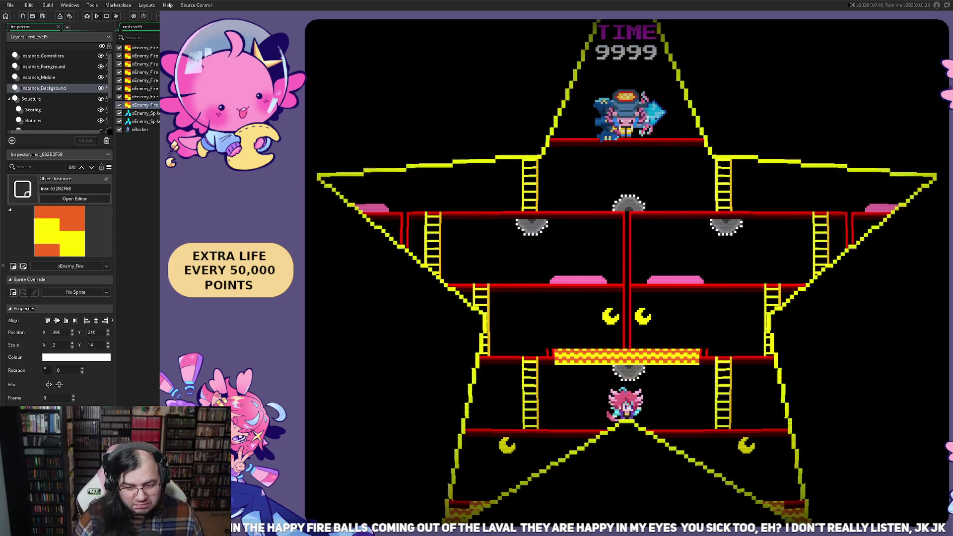
# - Climb rmLevel5's ladders to the top floor and move back and forth around the rocket
pyautogui.press('Right')
pyautogui.press('Up')
pyautogui.press('Right')
pyautogui.press('Right')
pyautogui.press('Up')
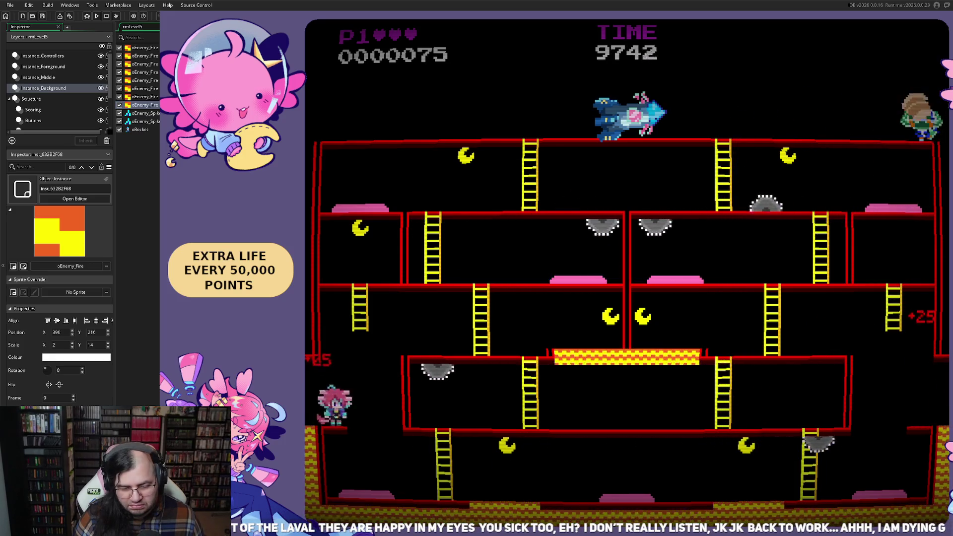
pyautogui.press('Left')
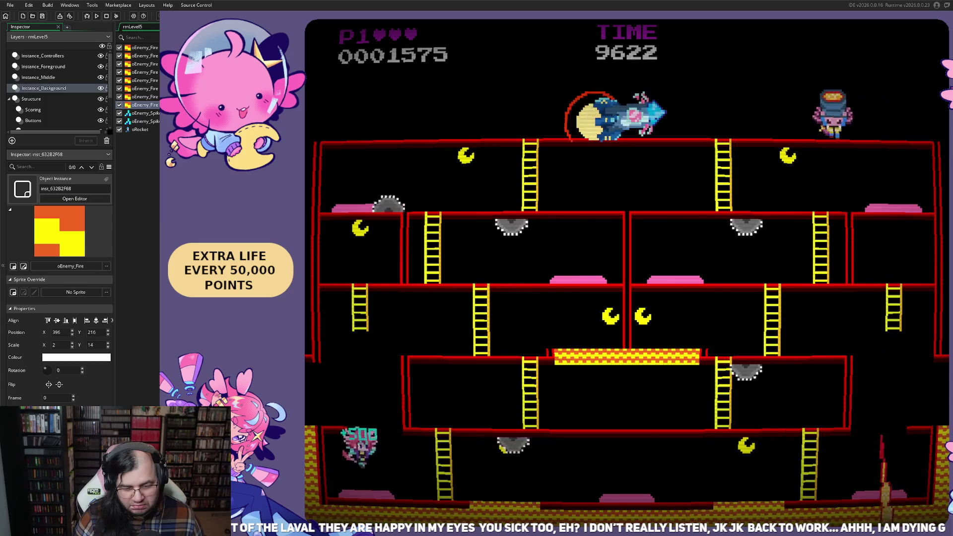
pyautogui.press('Left')
pyautogui.press('Right')
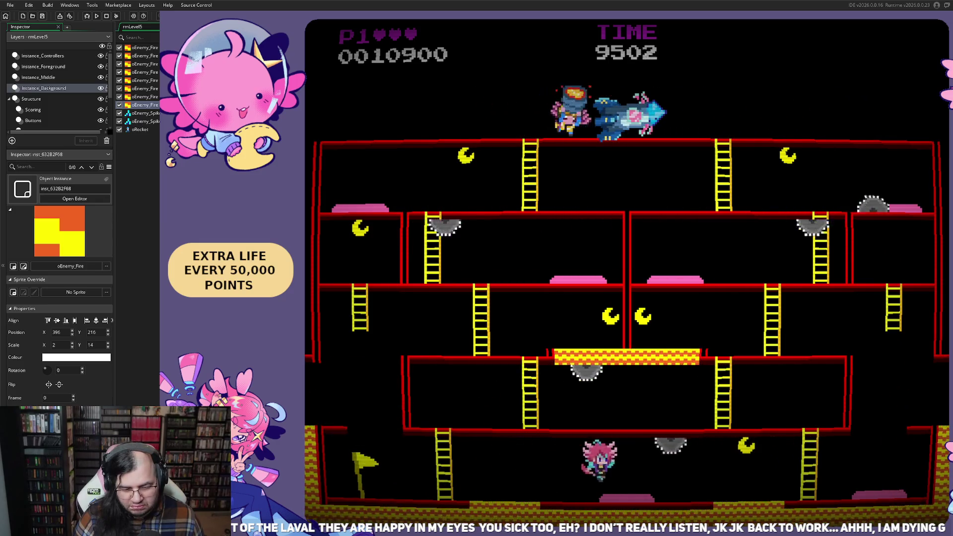
pyautogui.press('Right')
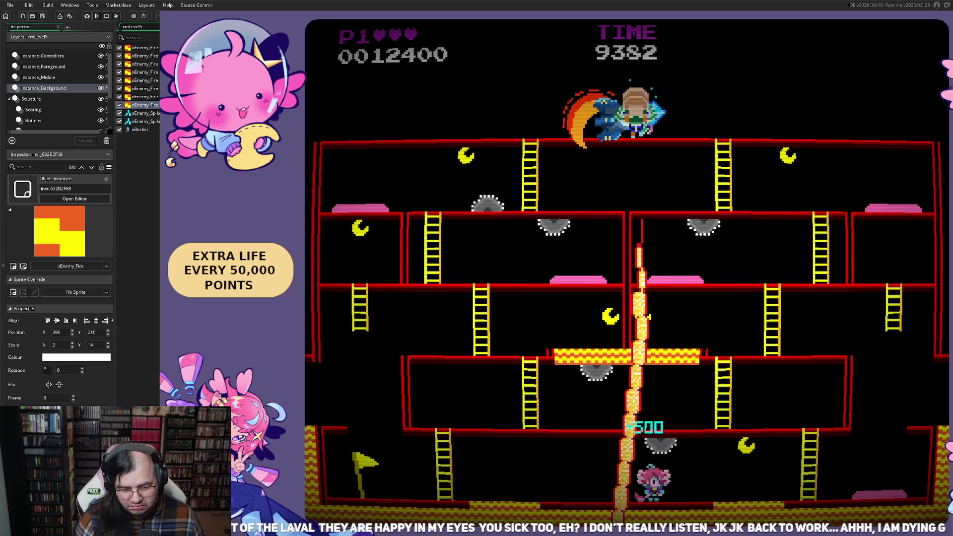
# - Run right, drop to the bottom floor, and climb back up until the run ends at 34650
pyautogui.press('Left')
pyautogui.press('Right')
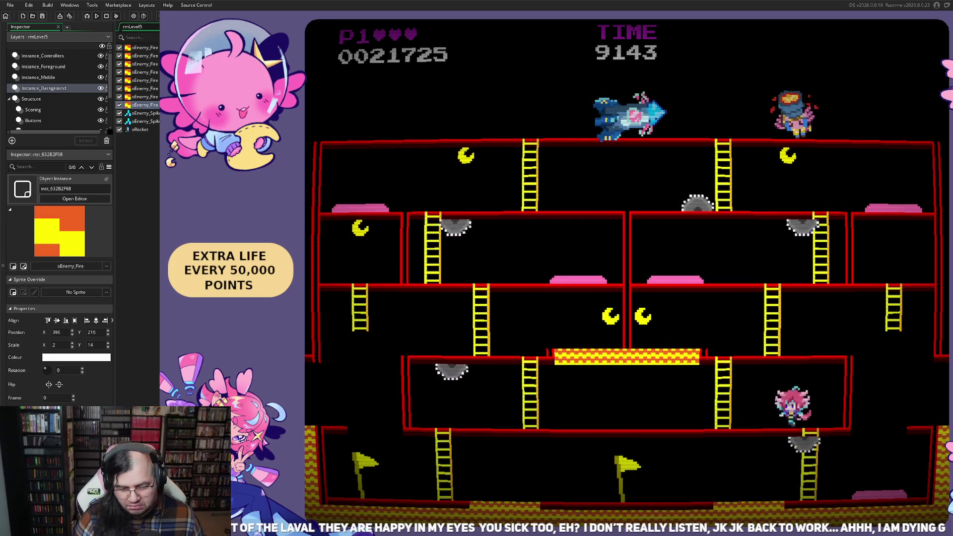
pyautogui.press('Right')
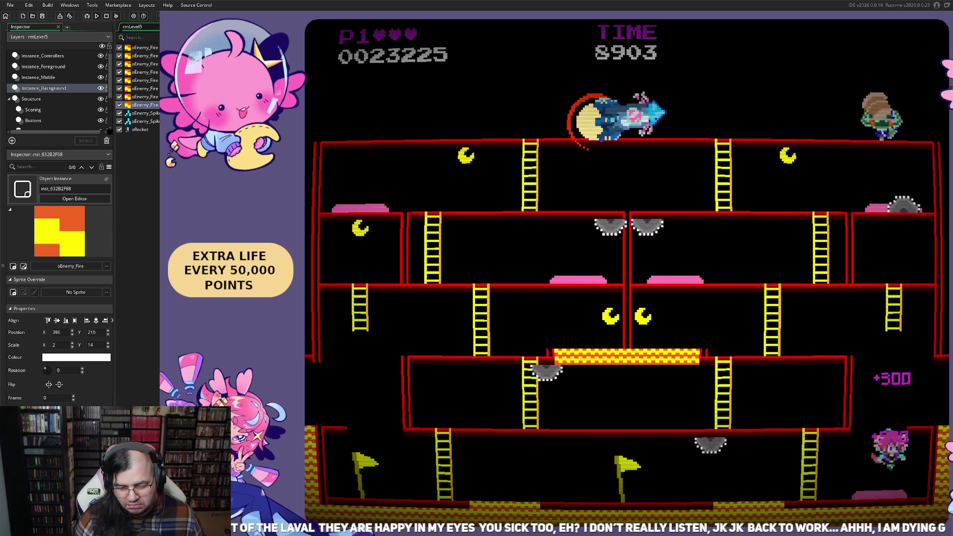
pyautogui.press('Left')
pyautogui.press('Up')
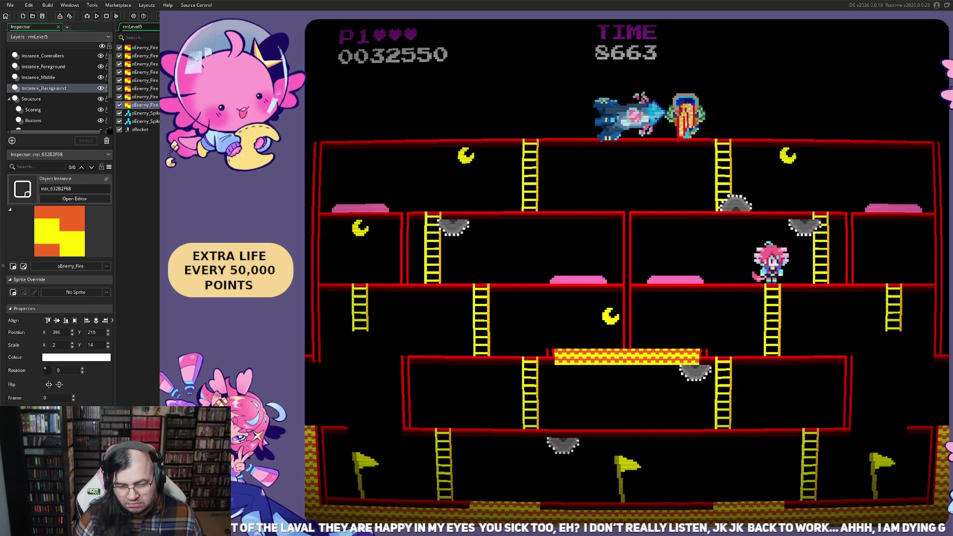
pyautogui.press('Right')
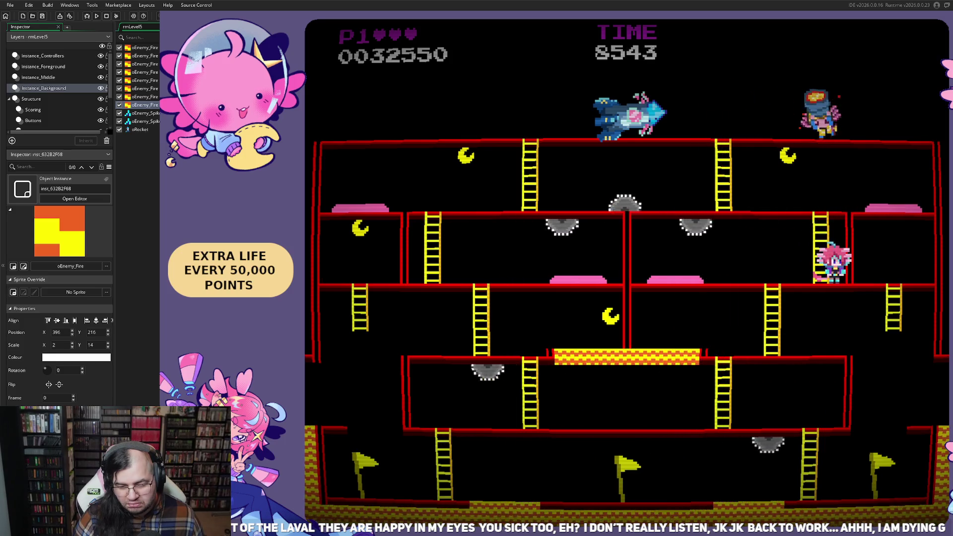
pyautogui.press('Left')
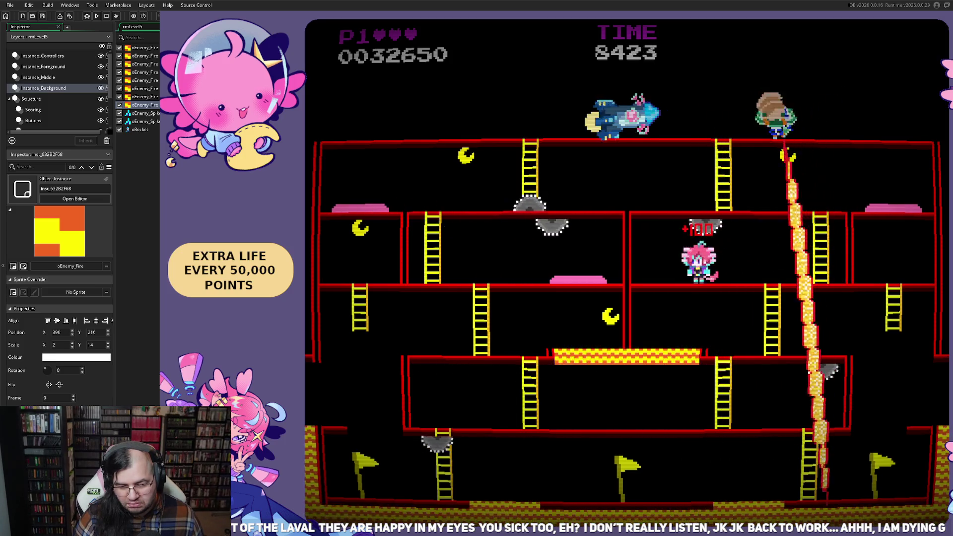
pyautogui.press('Right')
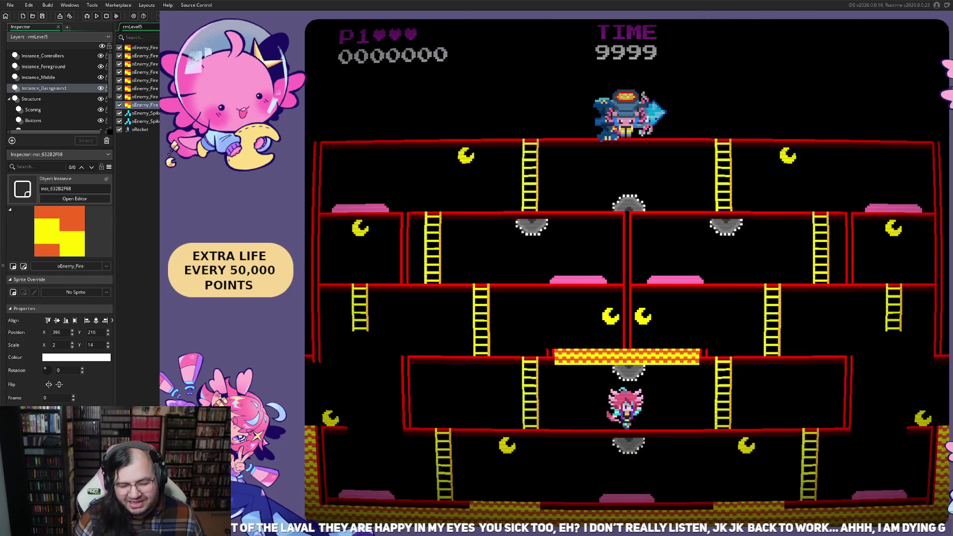
pyautogui.press('Left')
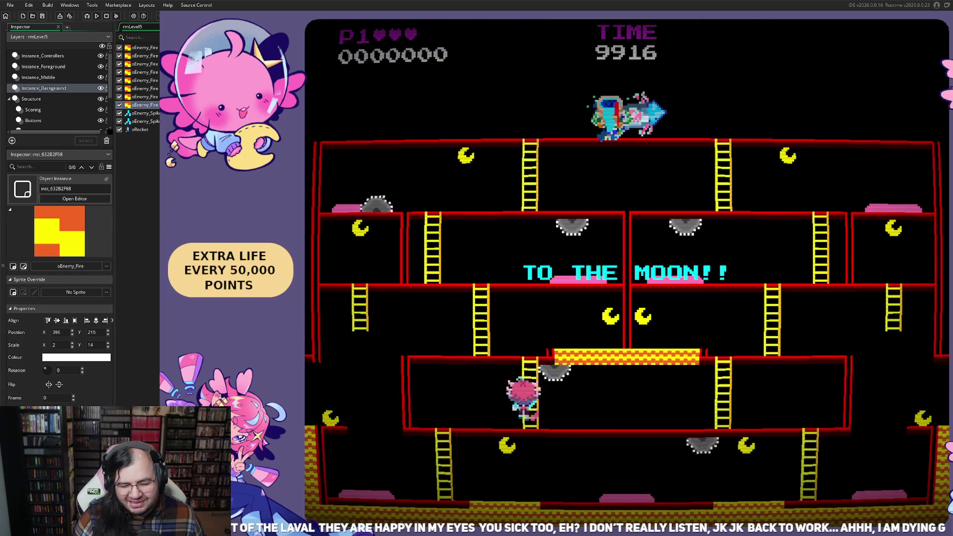
pyautogui.press('Left')
pyautogui.press('Left')
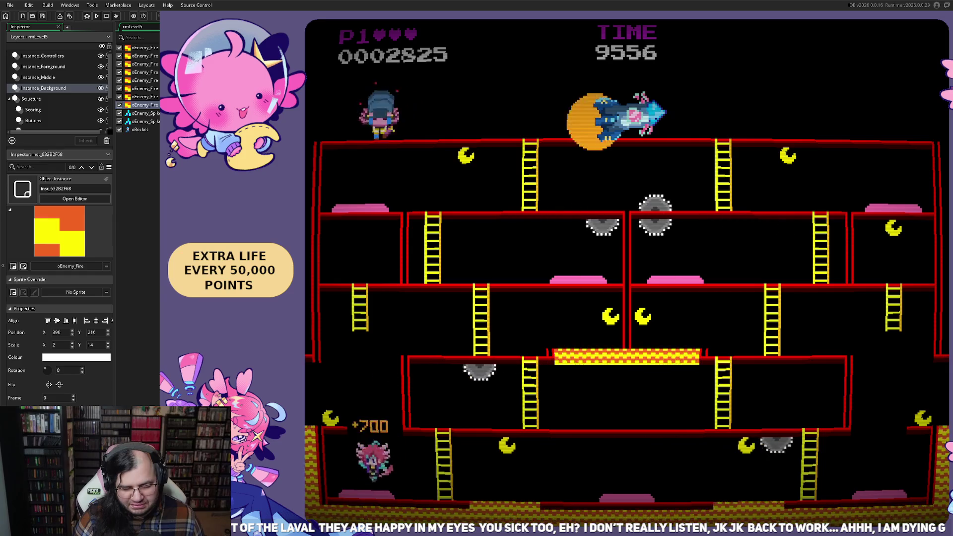
pyautogui.press('Right')
pyautogui.press('Right')
pyautogui.press('Left')
pyautogui.press('Left')
pyautogui.press('Up')
pyautogui.press('Left')
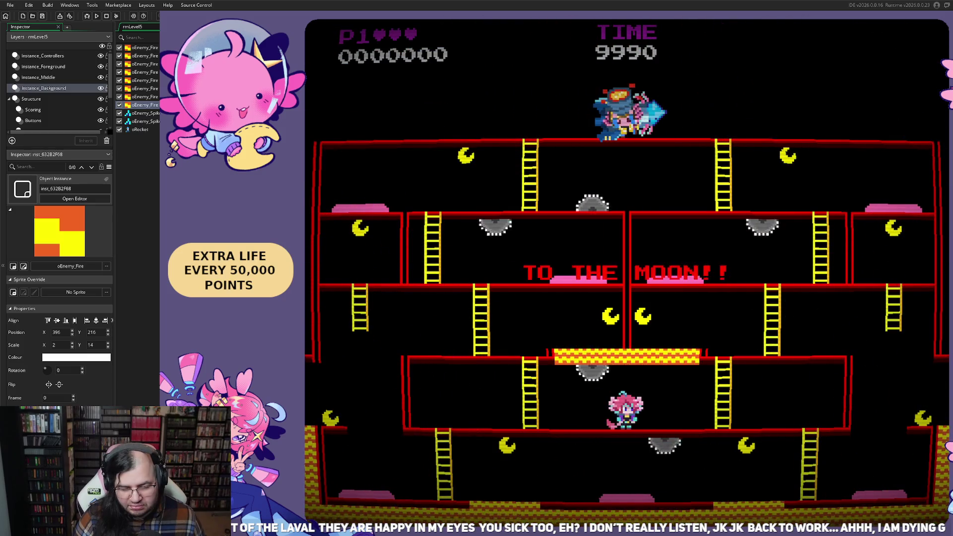
pyautogui.press('Left')
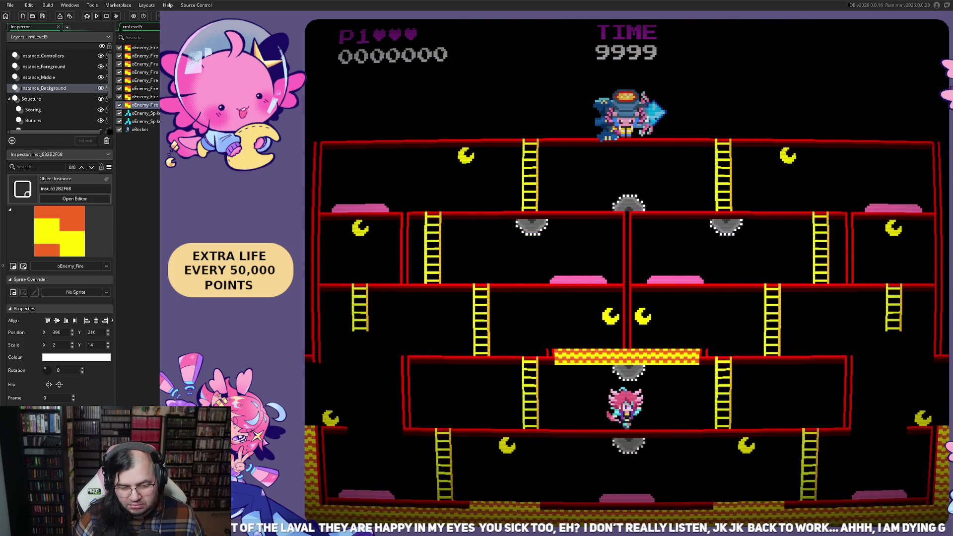
pyautogui.press('Right')
pyautogui.press('Up')
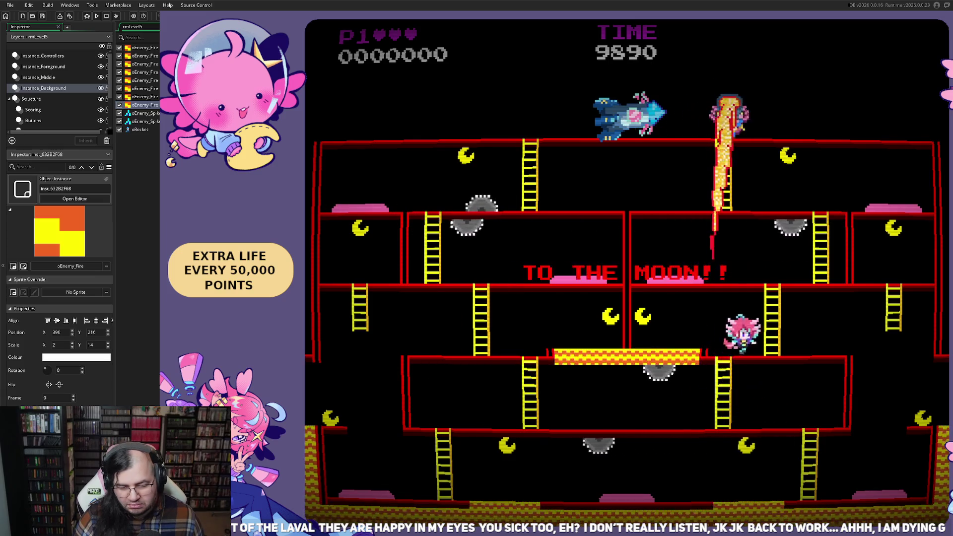
pyautogui.press('Right')
pyautogui.press('Left')
pyautogui.press('space')
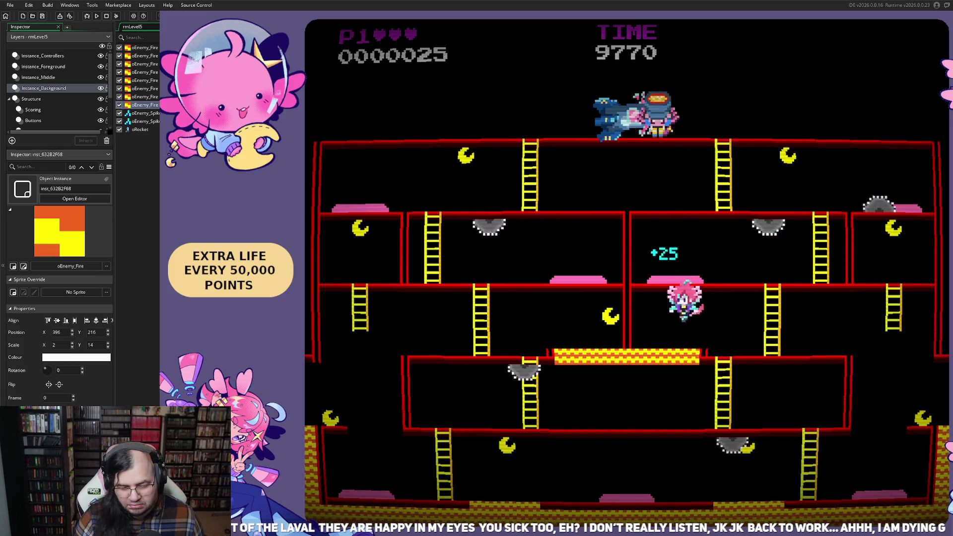
pyautogui.press('Right')
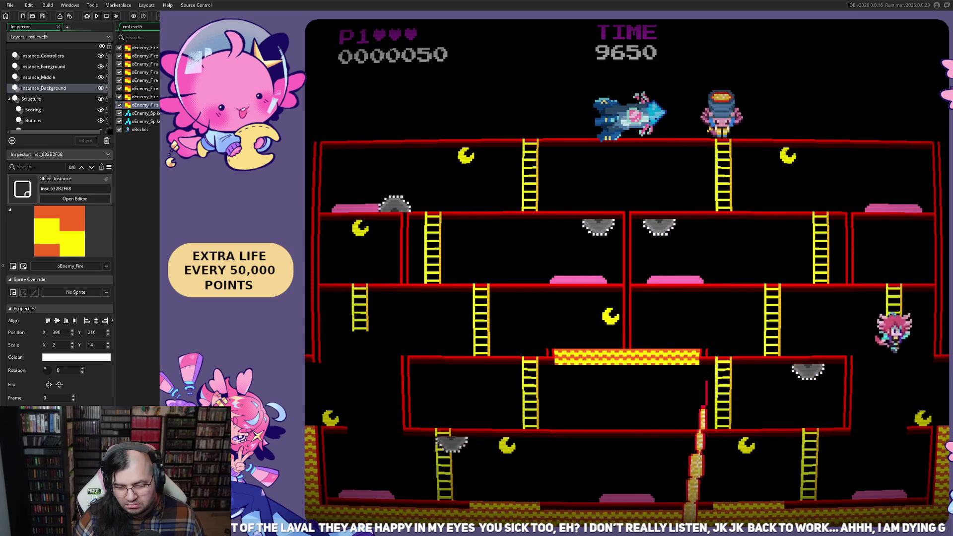
pyautogui.press('Right')
pyautogui.press('Left')
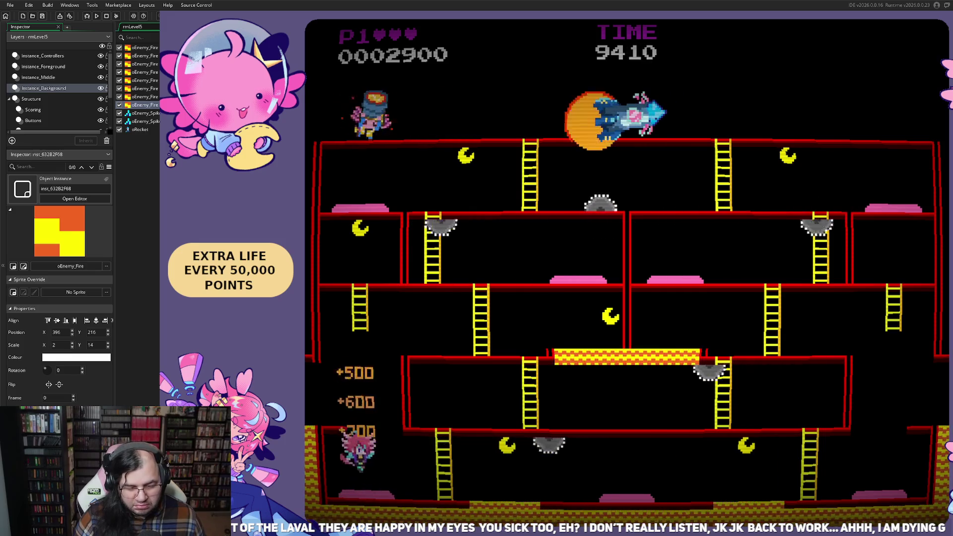
pyautogui.press('Right')
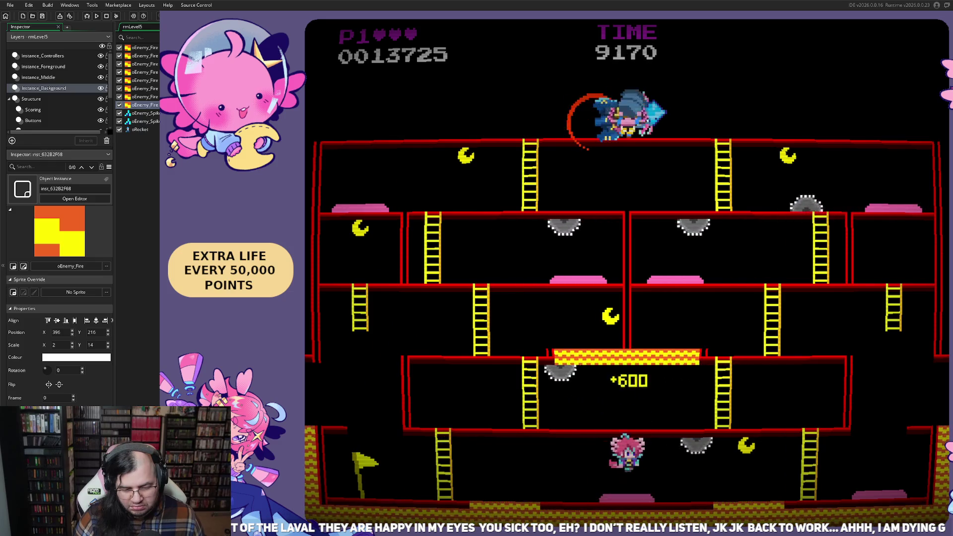
pyautogui.press('Right')
pyautogui.press('Right')
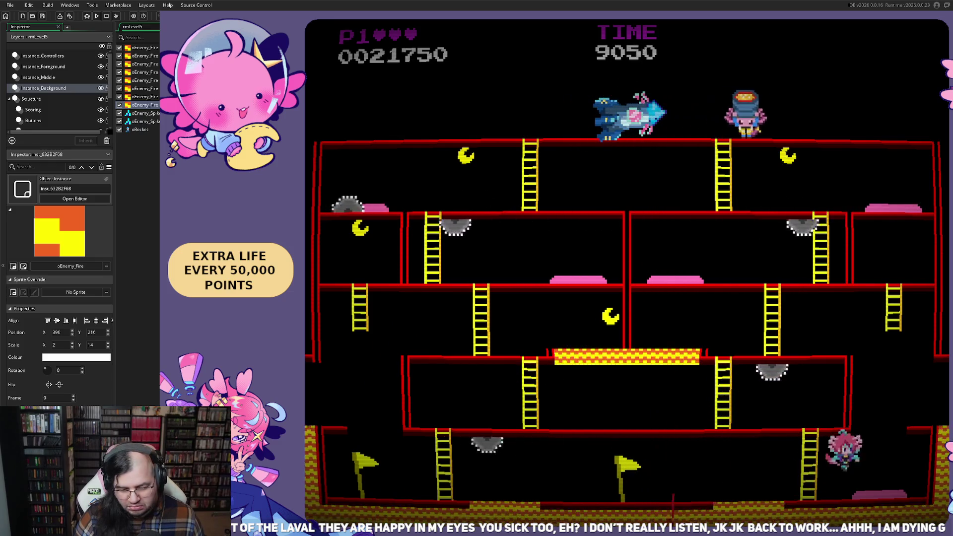
pyautogui.press('Left')
pyautogui.press('Up')
pyautogui.press('Left')
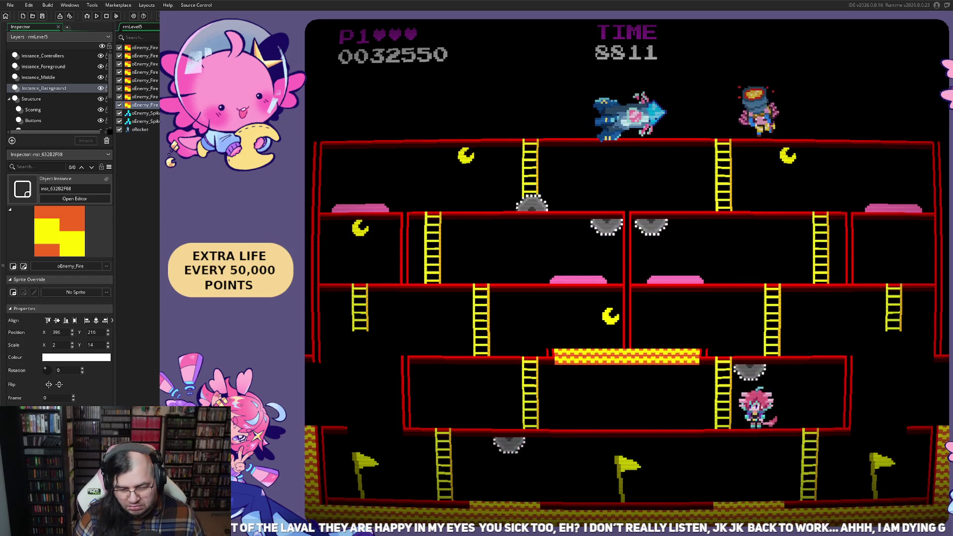
pyautogui.press('Left')
pyautogui.press('Up')
pyautogui.press('Right')
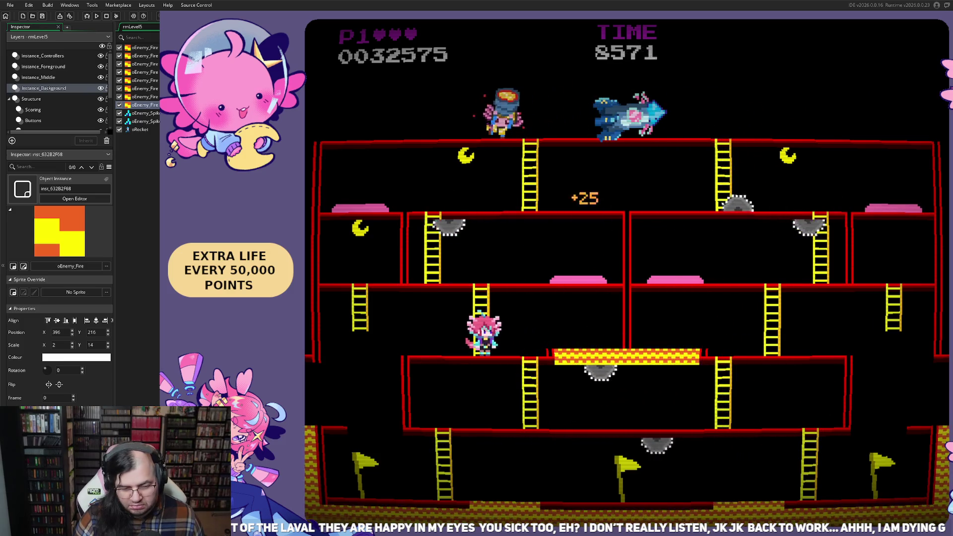
pyautogui.press('Down')
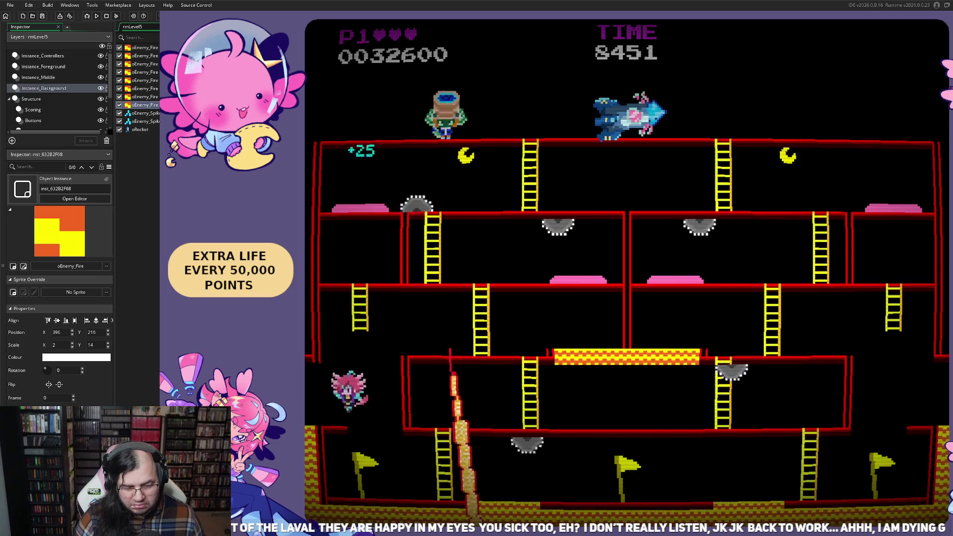
pyautogui.press('Up')
pyautogui.press('Left')
pyautogui.press('Up')
pyautogui.press('Left')
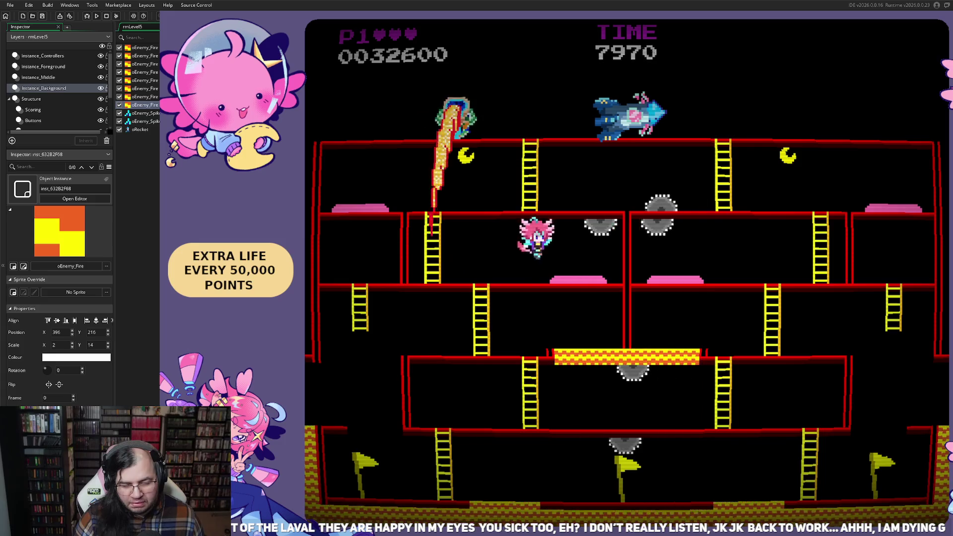
pyautogui.press('Right')
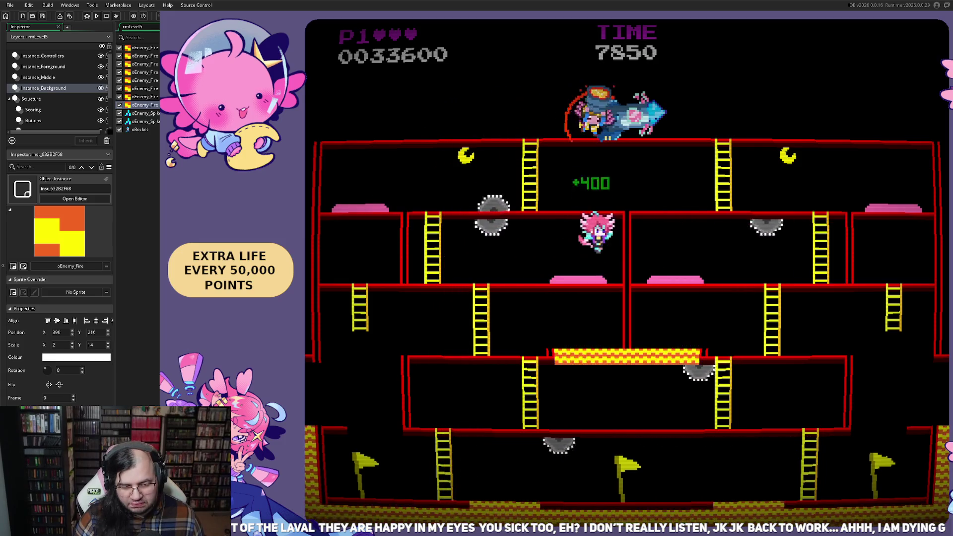
pyautogui.press('Left')
pyautogui.press('Right')
pyautogui.press('Left')
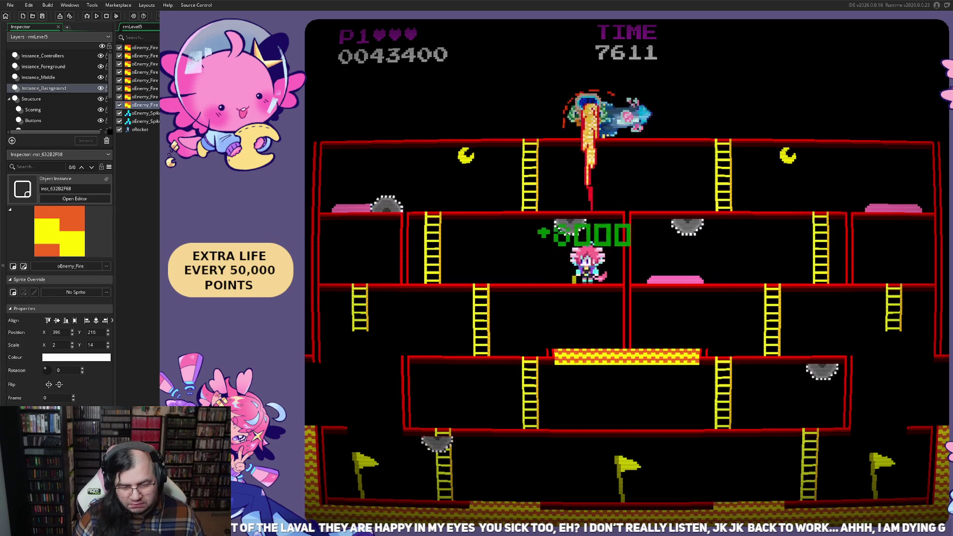
pyautogui.press('Right')
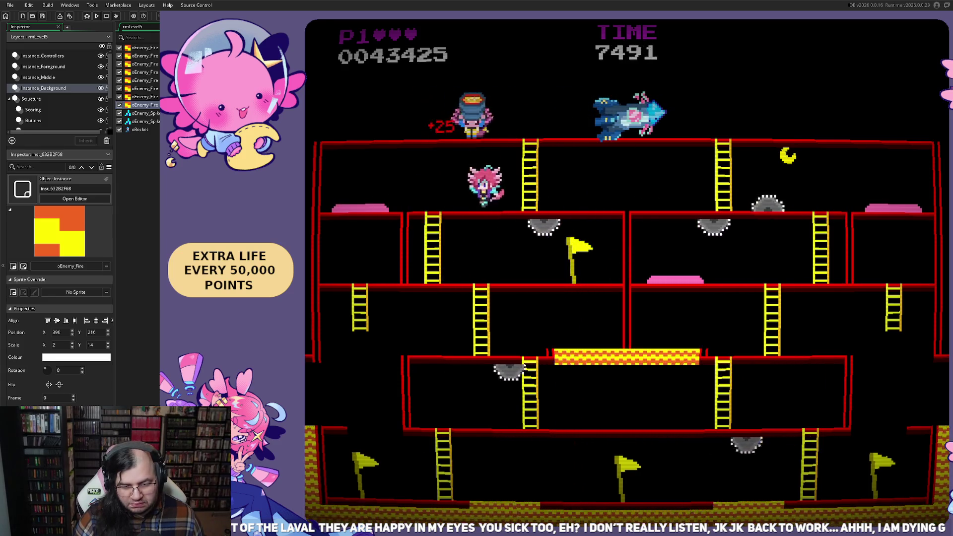
pyautogui.press('Right')
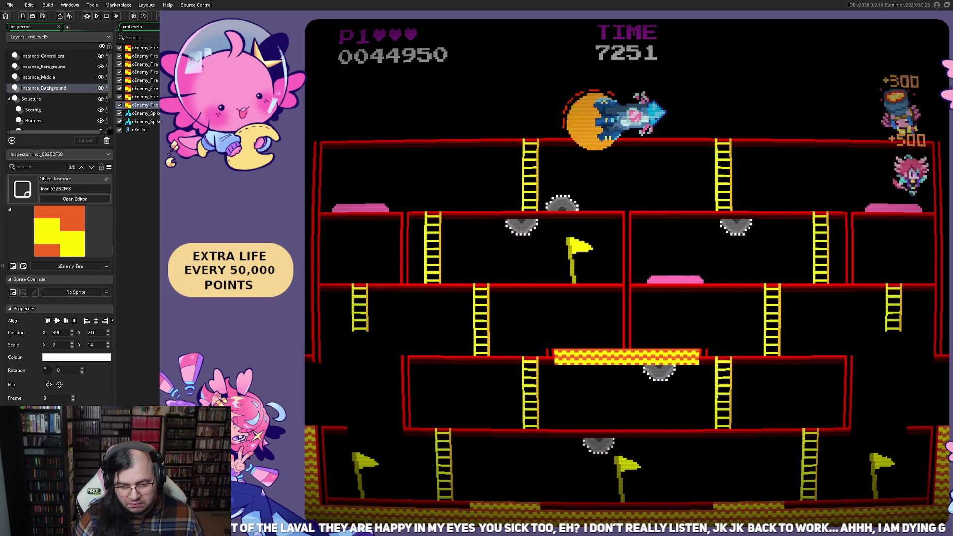
pyautogui.press('Left')
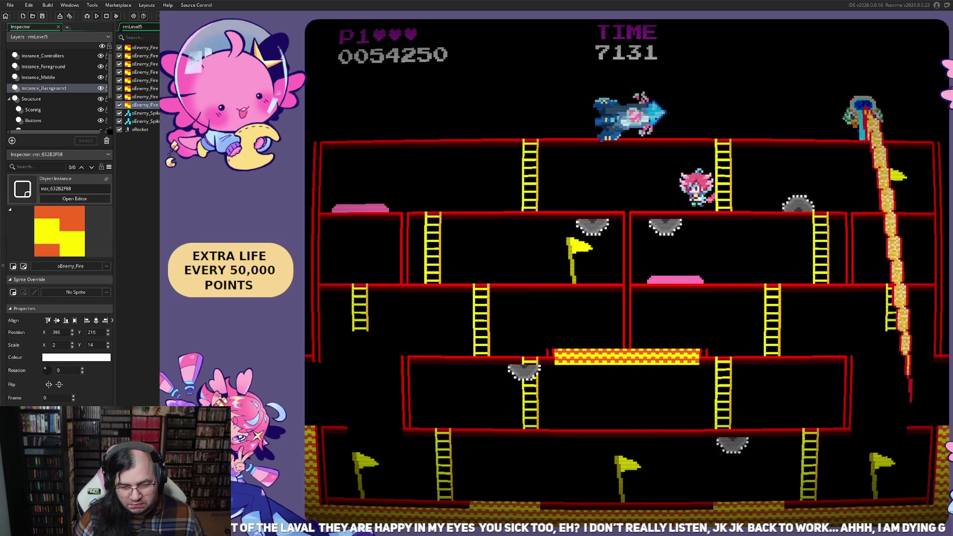
pyautogui.press('Right')
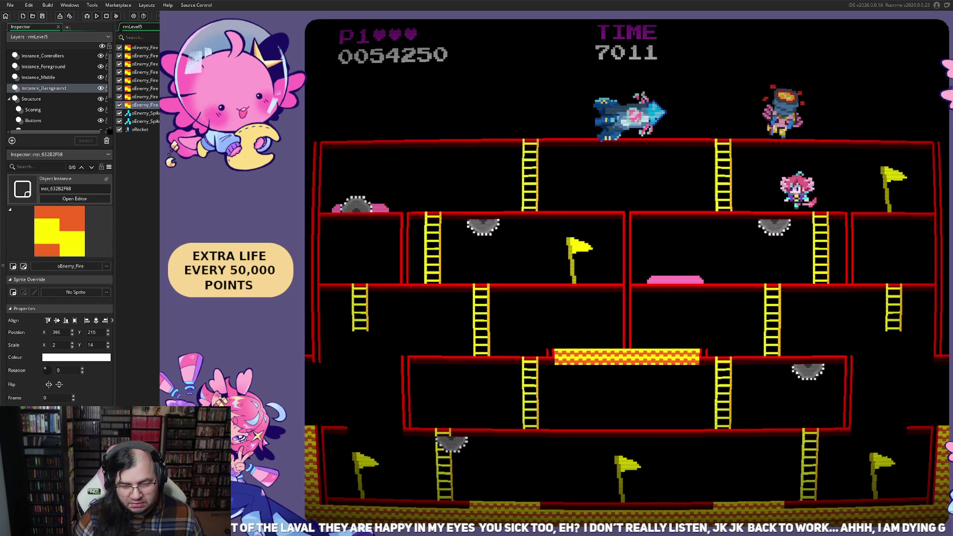
pyautogui.press('Left')
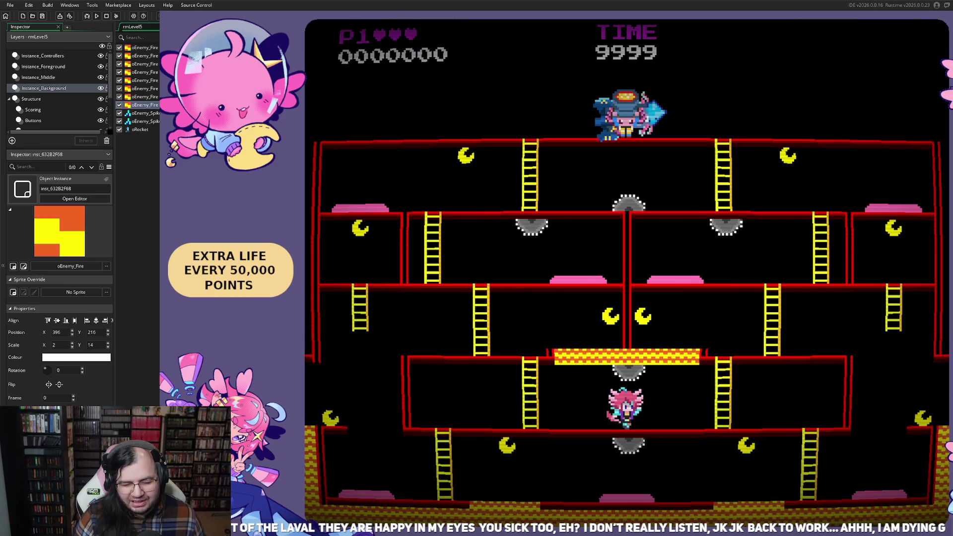
# - Climb the ladder, drop to the lower-left level, and jump the saws for bonus points
pyautogui.press('Left')
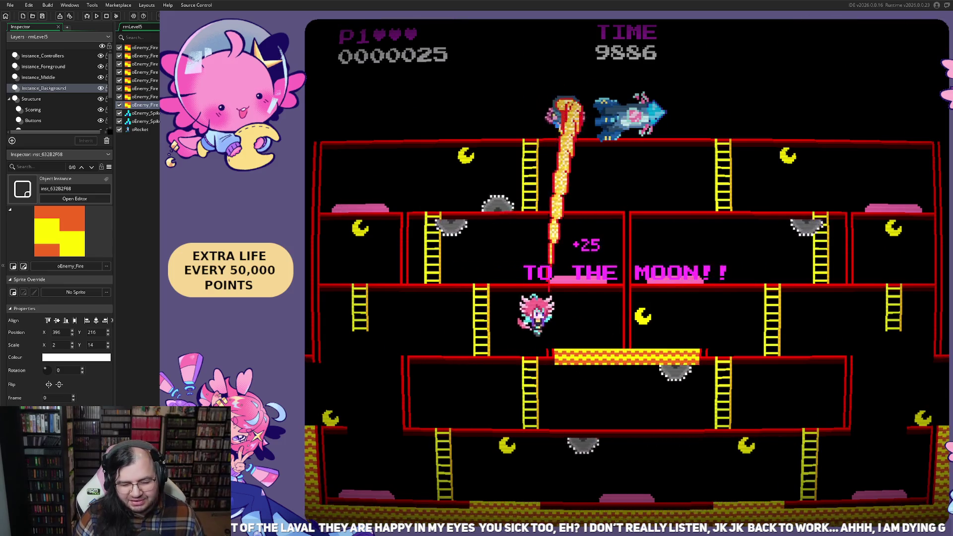
pyautogui.press('Up')
pyautogui.press('Left')
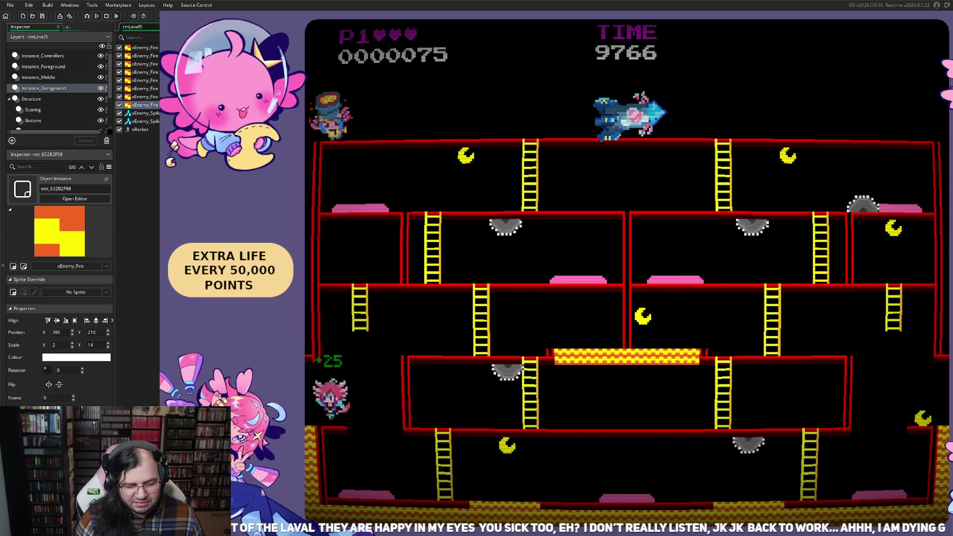
pyautogui.press('Right')
pyautogui.press('space')
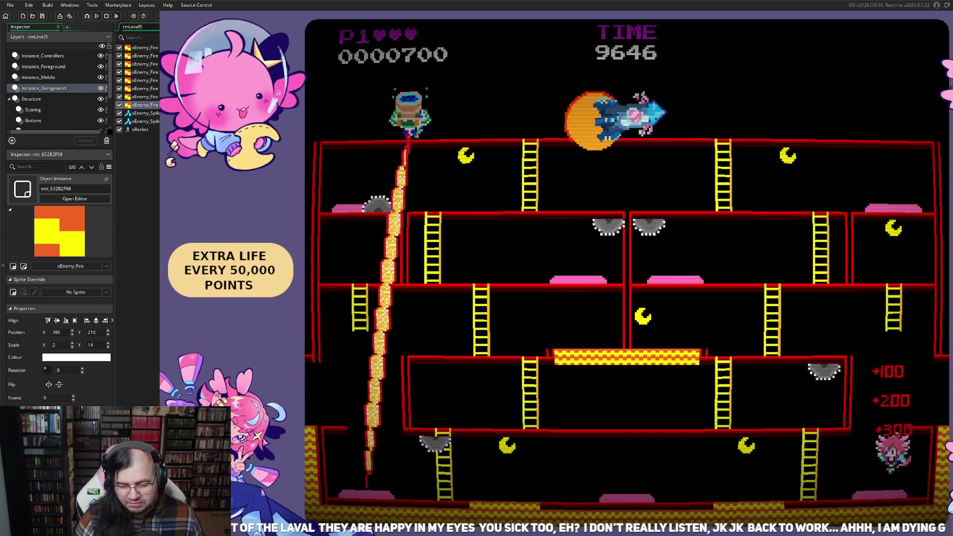
pyautogui.press('Right')
pyautogui.press('Right')
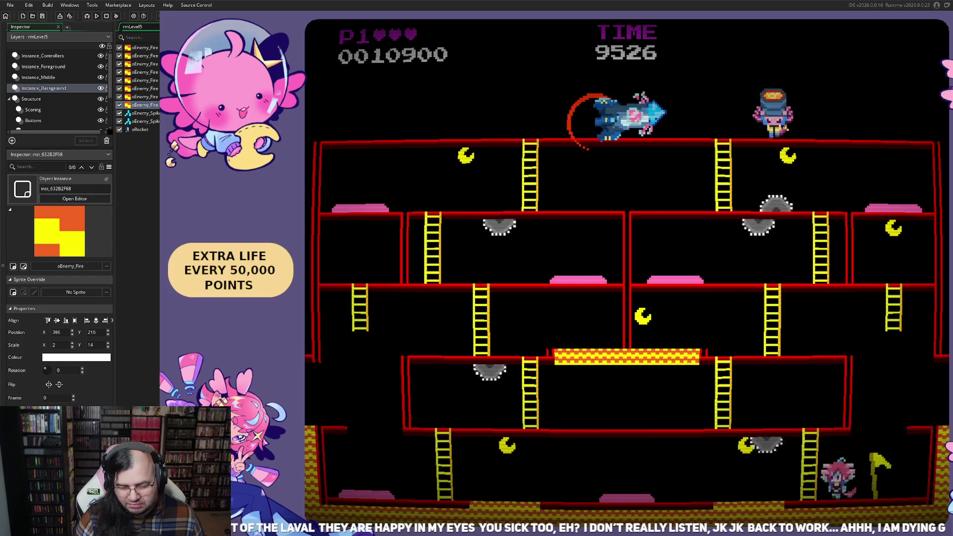
pyautogui.press('space')
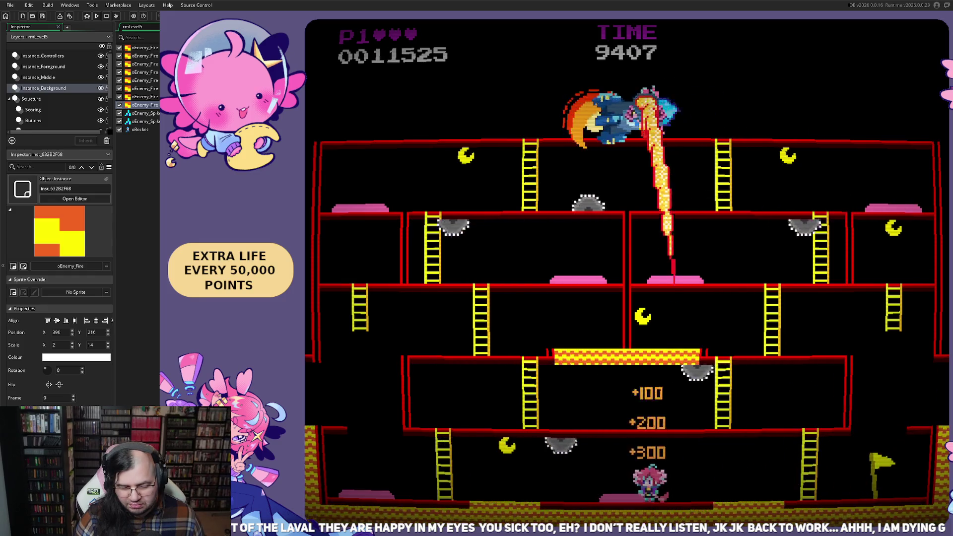
pyautogui.press('Left')
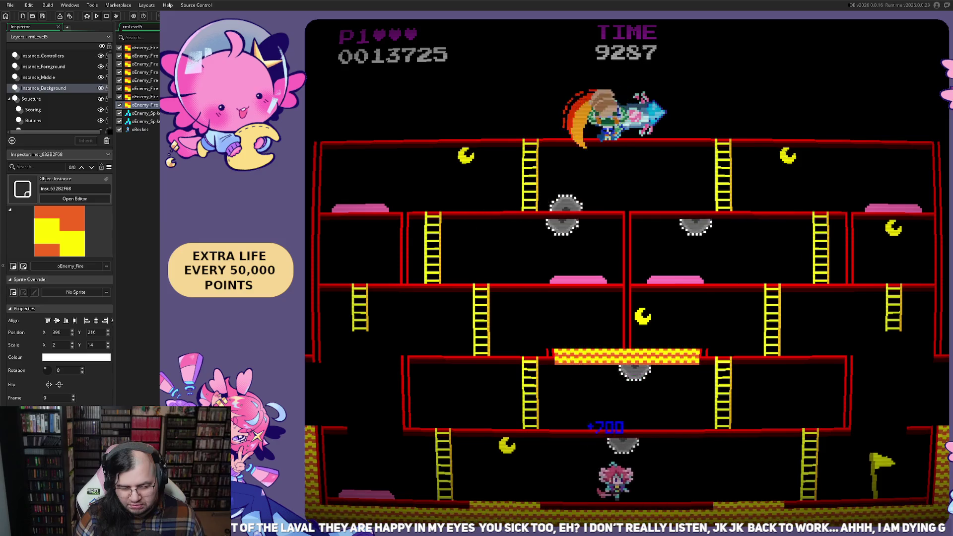
pyautogui.press('space')
pyautogui.press('Left')
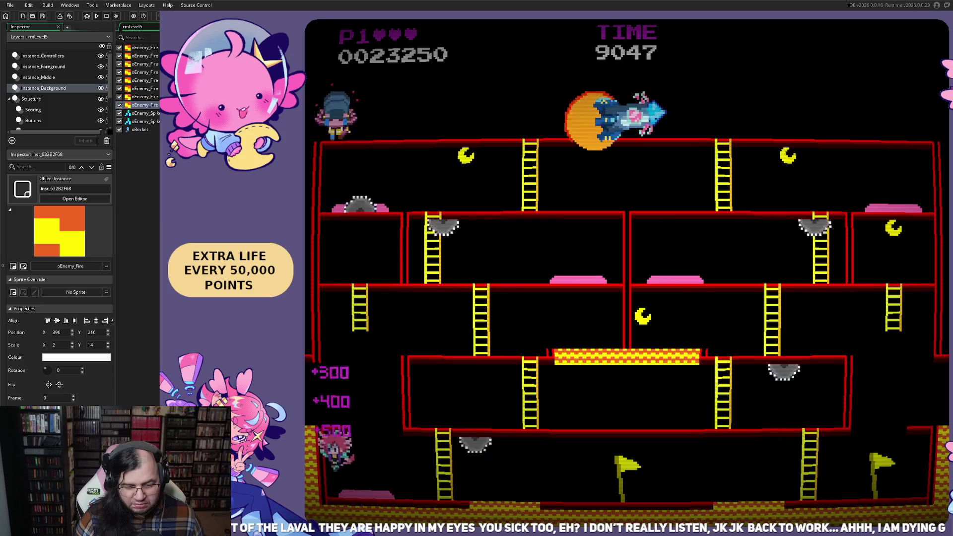
# - Climb the hero toward the upper floors, steering around the lava column to the right-hand ladder
pyautogui.press('space')
pyautogui.press('Right')
pyautogui.press('Right')
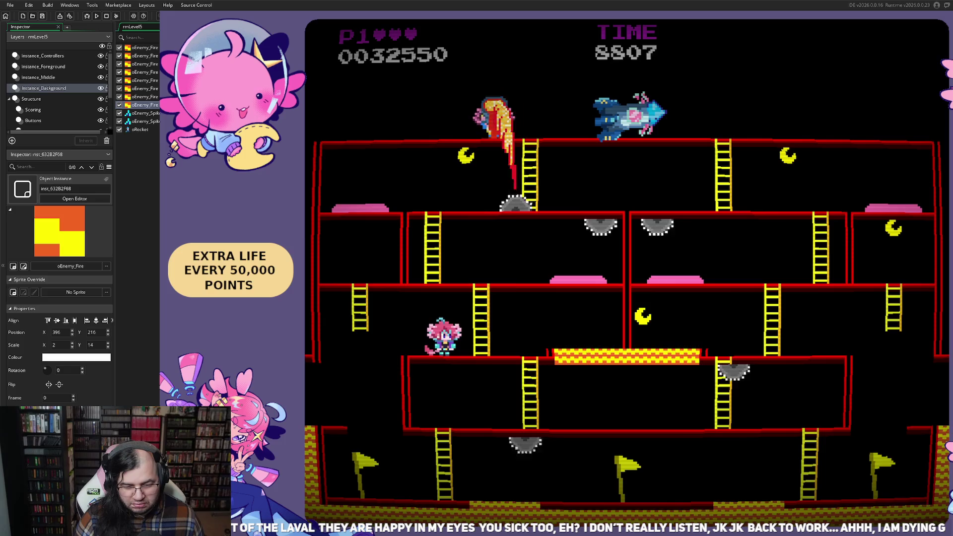
pyautogui.press('Left')
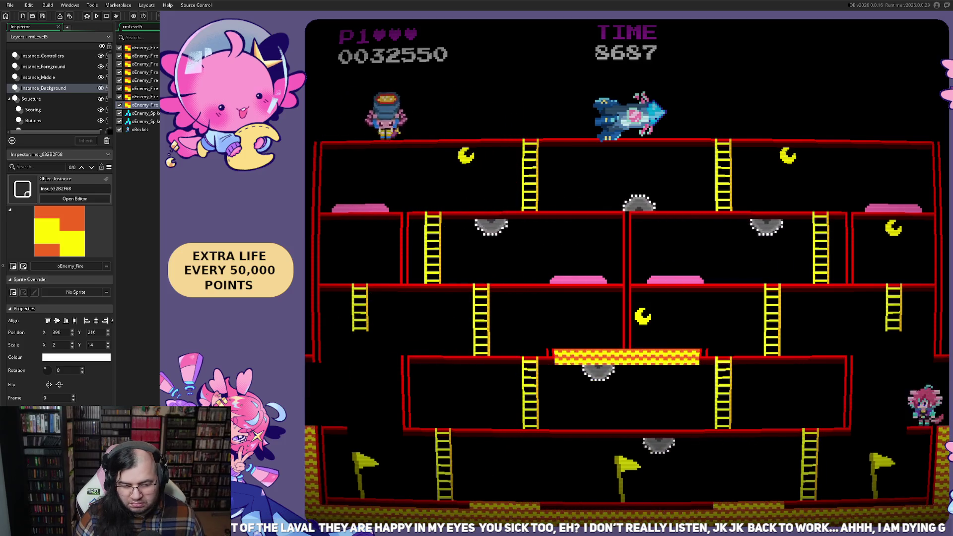
pyautogui.press('Right')
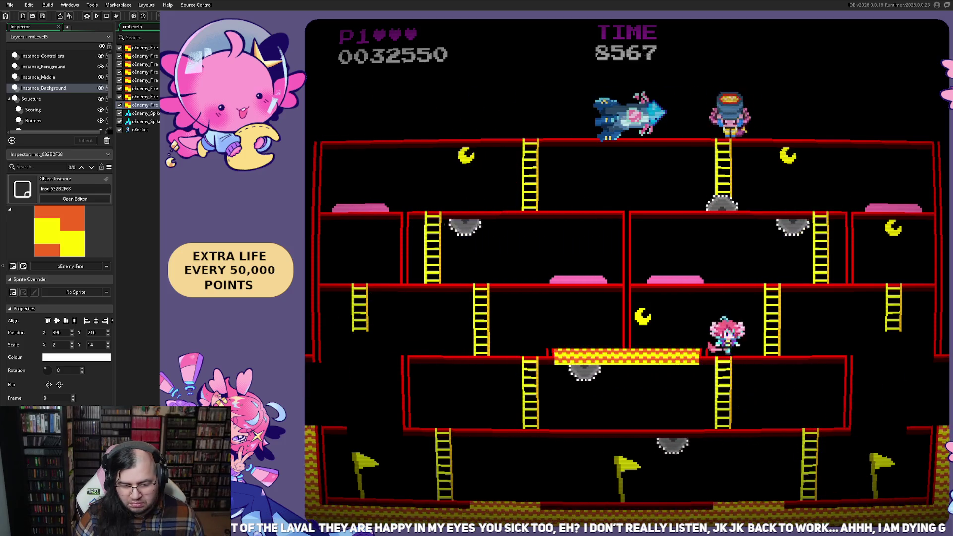
pyautogui.press('Right')
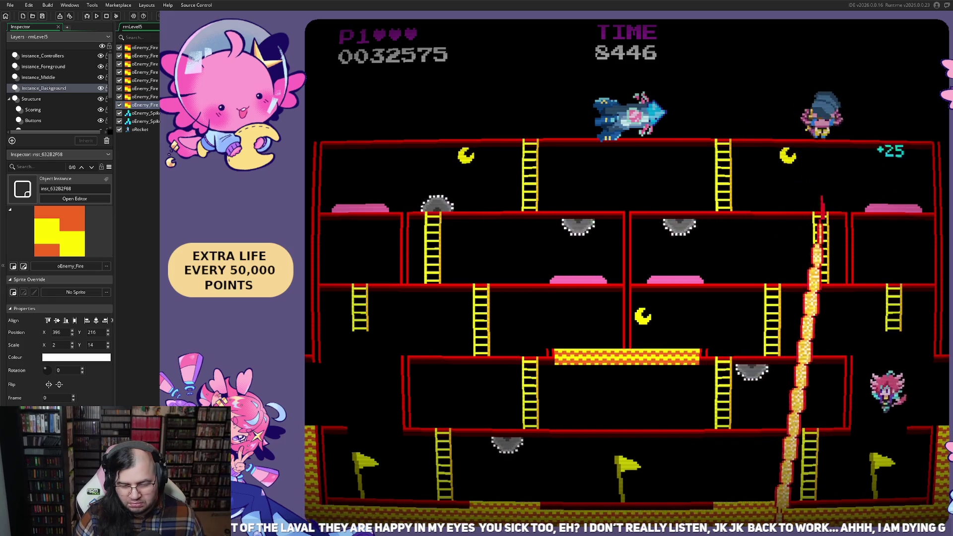
pyautogui.press('Right')
pyautogui.press('Left')
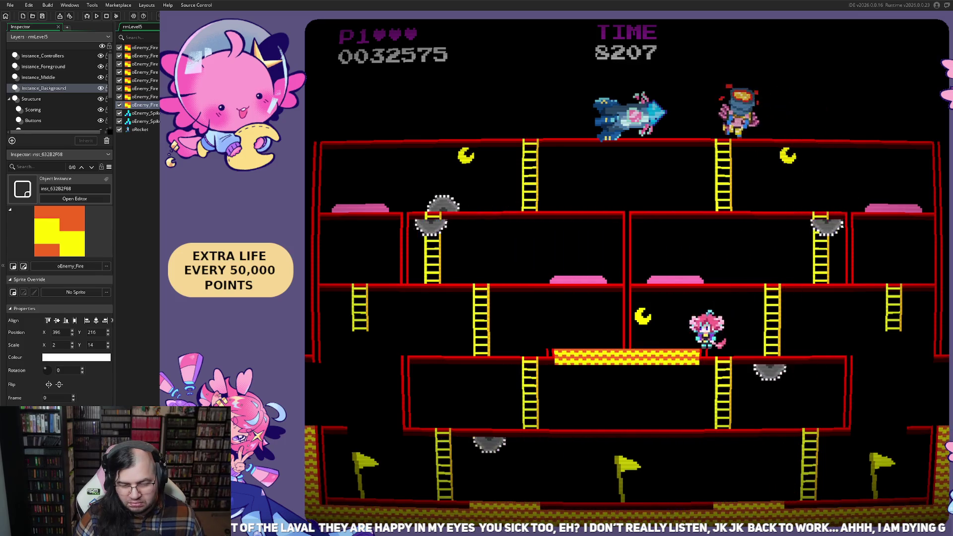
pyautogui.press('Right')
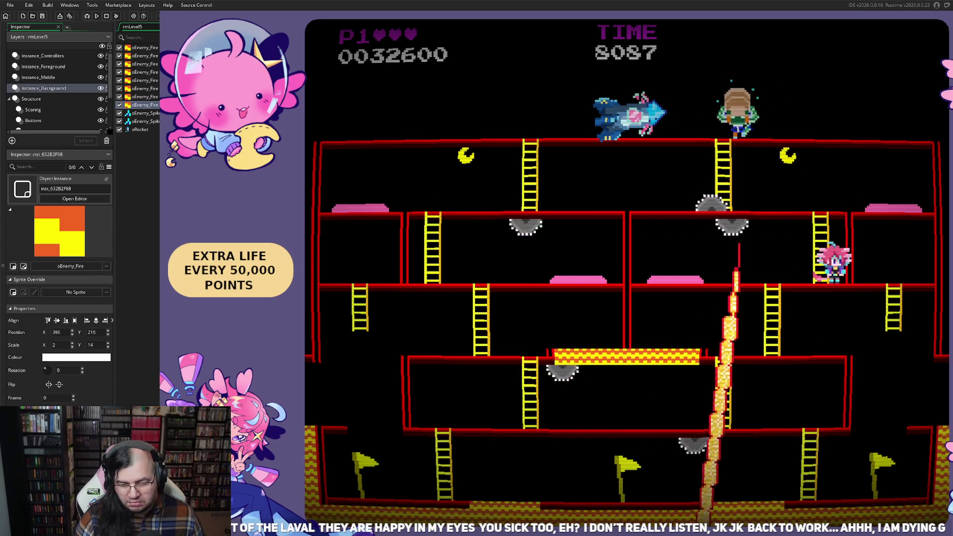
pyautogui.press('Left')
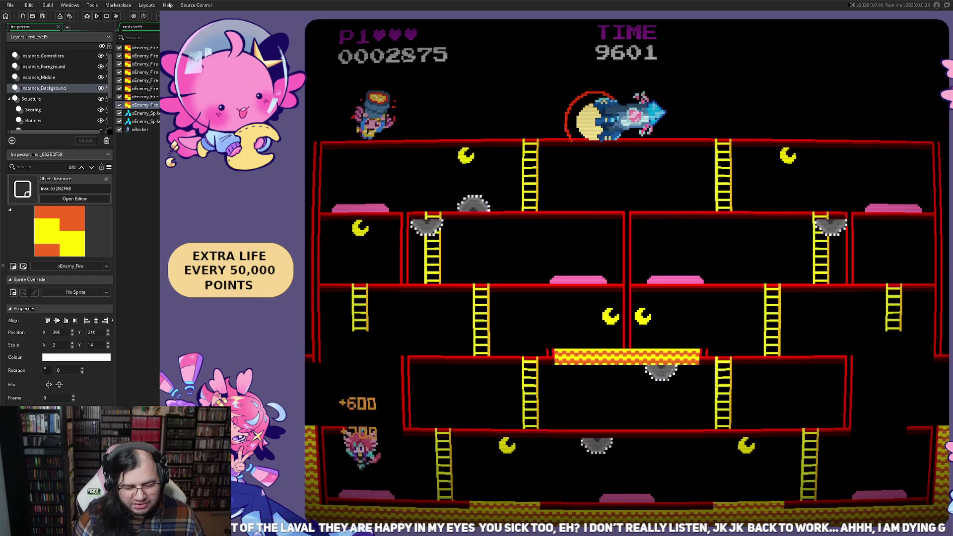
# - Run along the bottom floor into the lava pour, ending the run at 21700 points
pyautogui.press('Right')
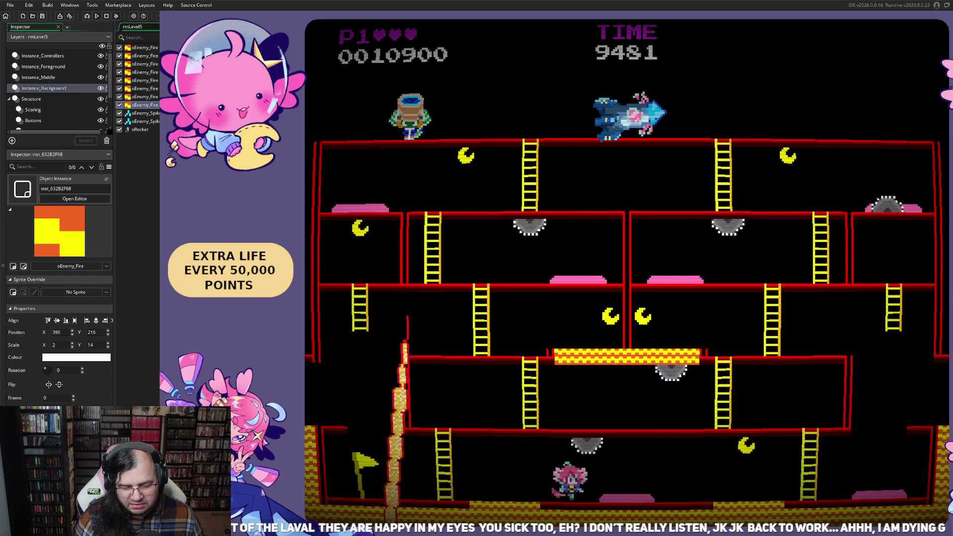
pyautogui.press('Right')
pyautogui.press('Left')
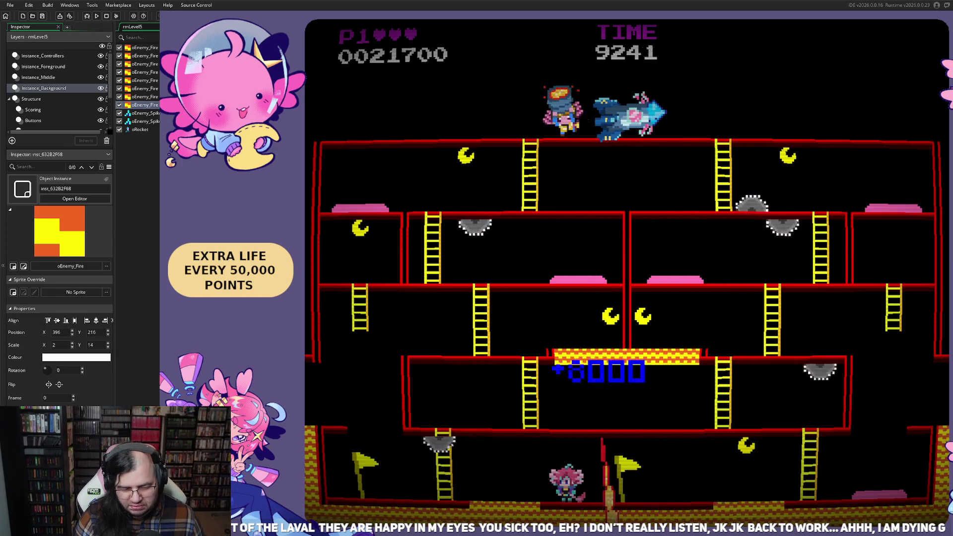
pyautogui.press('Right')
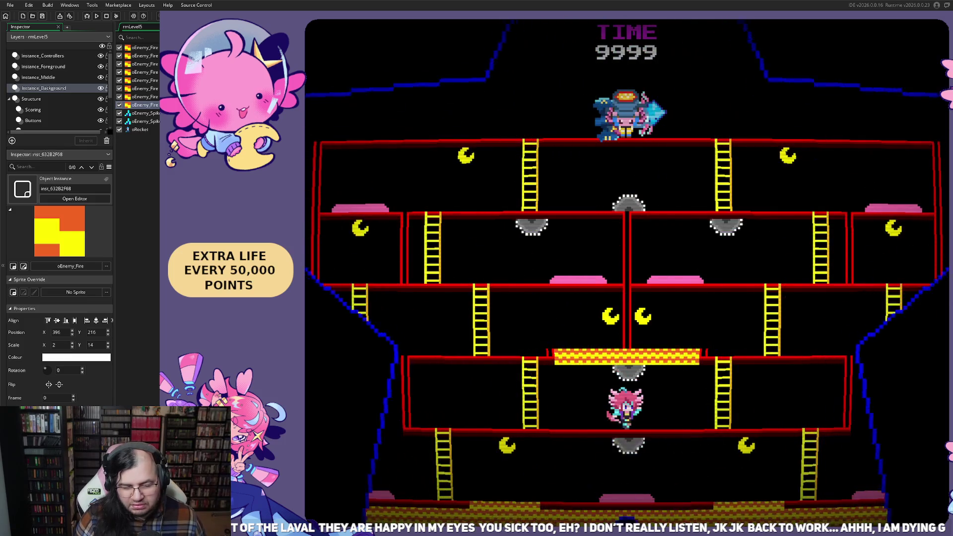
pyautogui.press('Left')
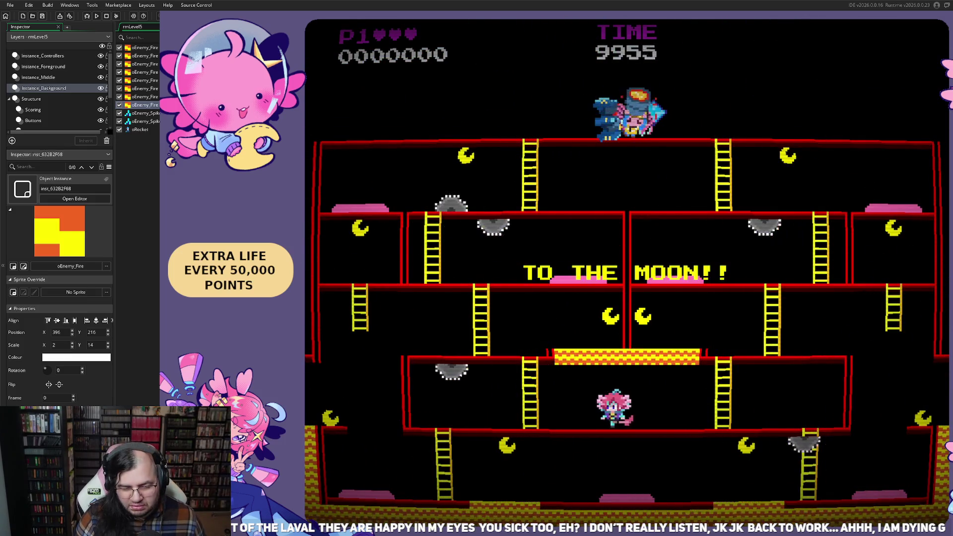
pyautogui.press('Right')
pyautogui.press('Left')
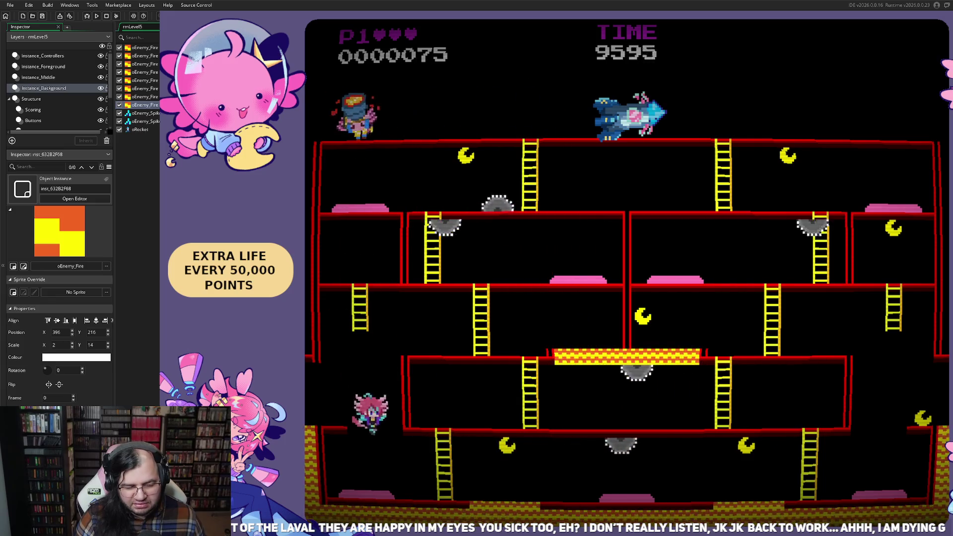
pyautogui.press('Right')
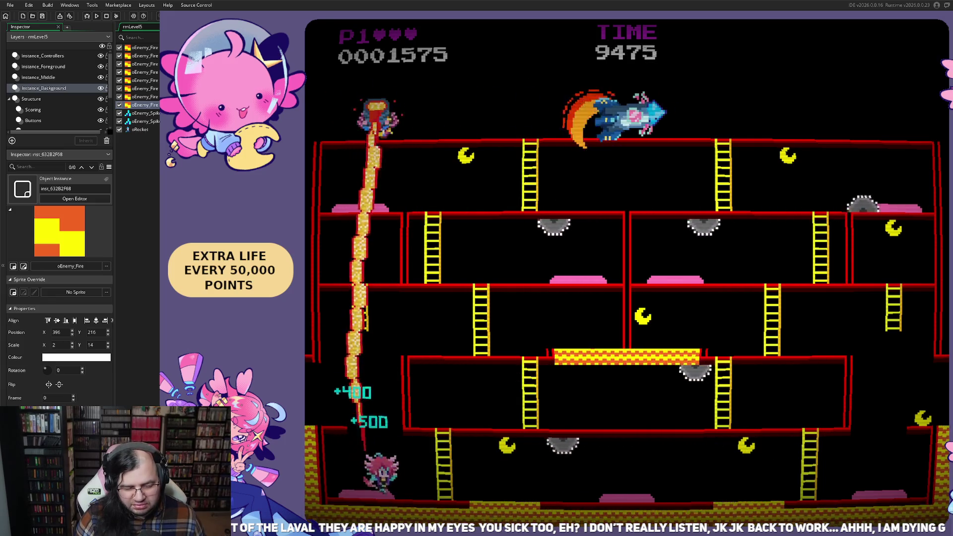
pyautogui.press('Down')
pyautogui.press('Right')
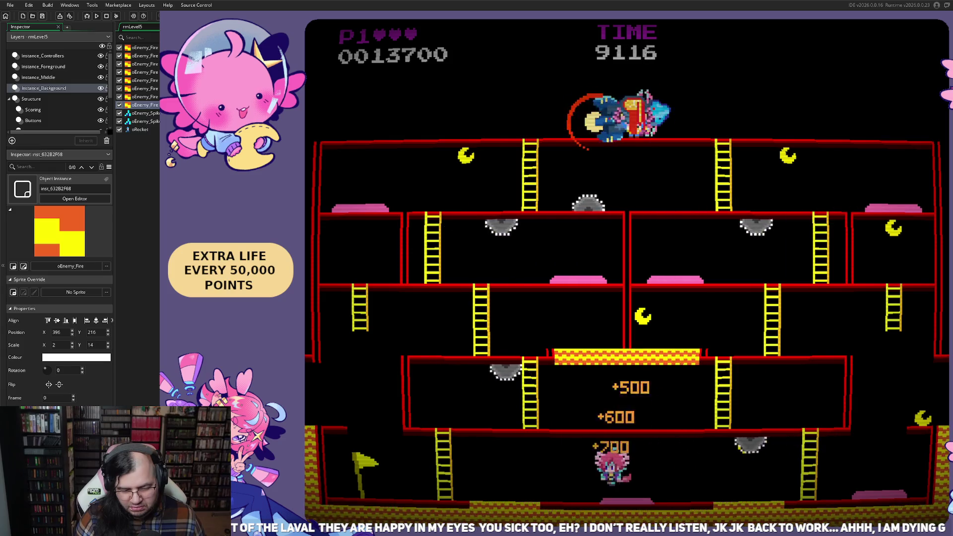
pyautogui.press('Right')
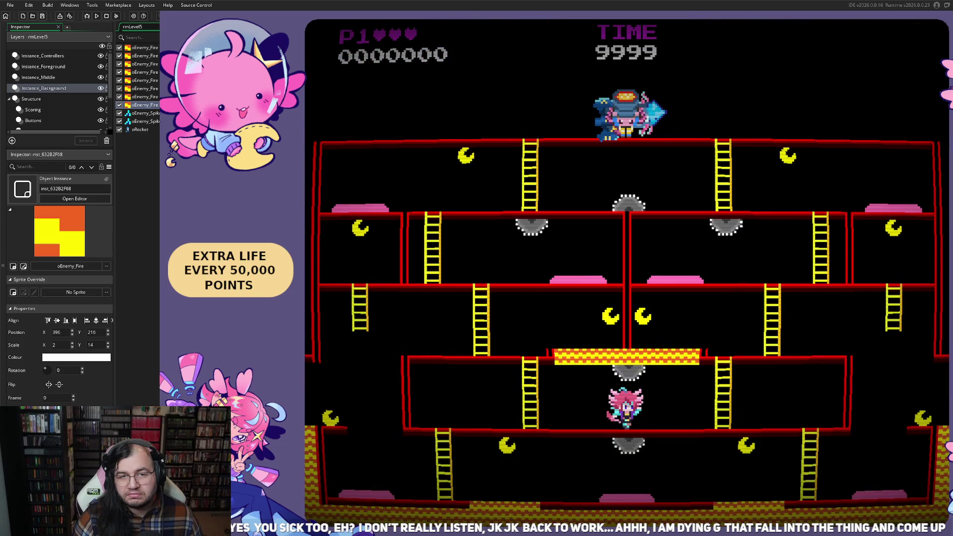
pyautogui.press('Left')
pyautogui.press('Right')
pyautogui.press('Left')
pyautogui.press('Right')
pyautogui.press('Up')
pyautogui.press('Right')
pyautogui.press('Left')
pyautogui.press('Right')
pyautogui.press('Left')
pyautogui.press('Left')
pyautogui.press('Right')
pyautogui.press('Left')
pyautogui.press('Left')
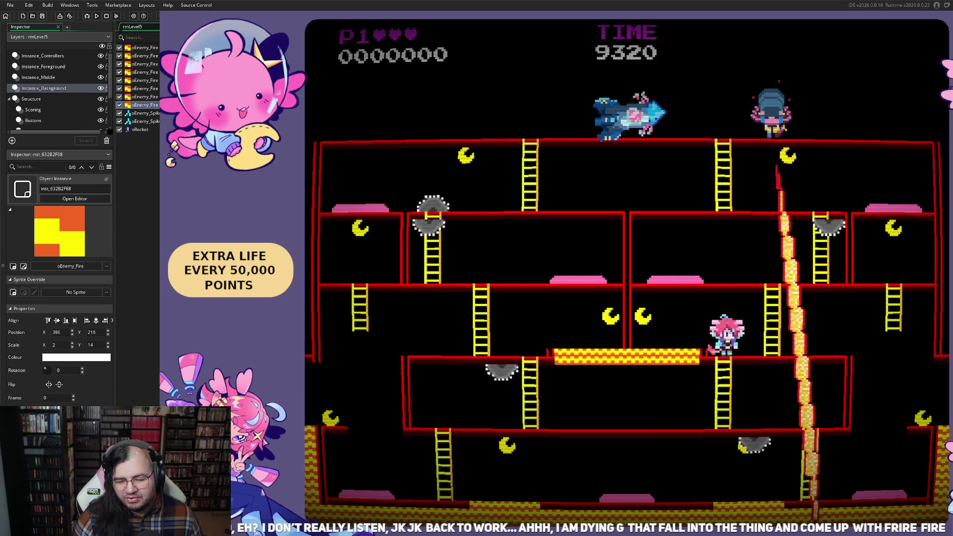
pyautogui.press('Right')
pyautogui.press('Left')
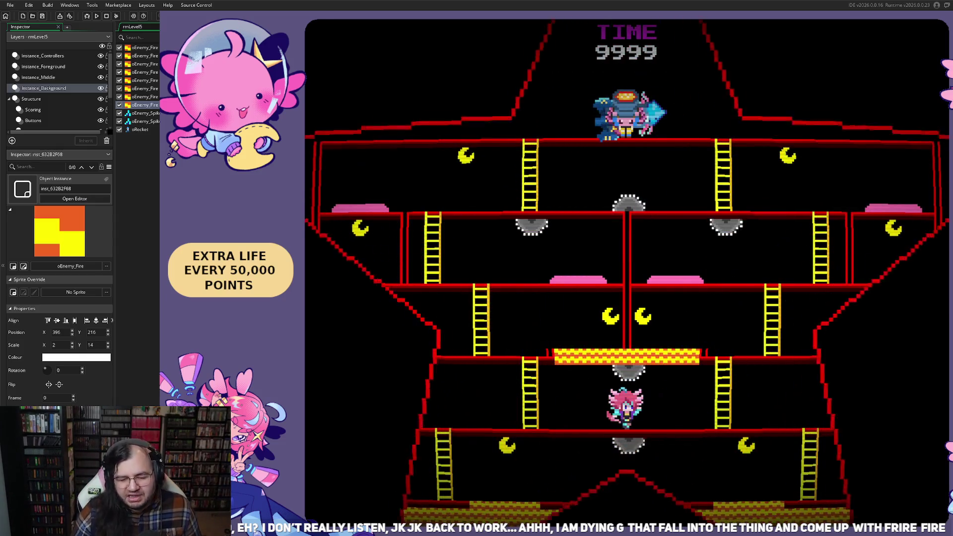
pyautogui.press('Left')
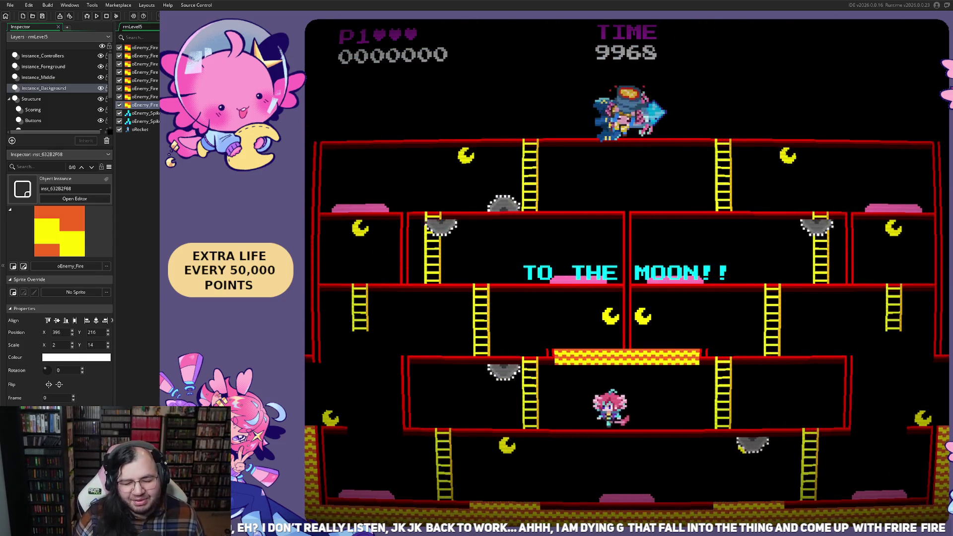
pyautogui.press('Right')
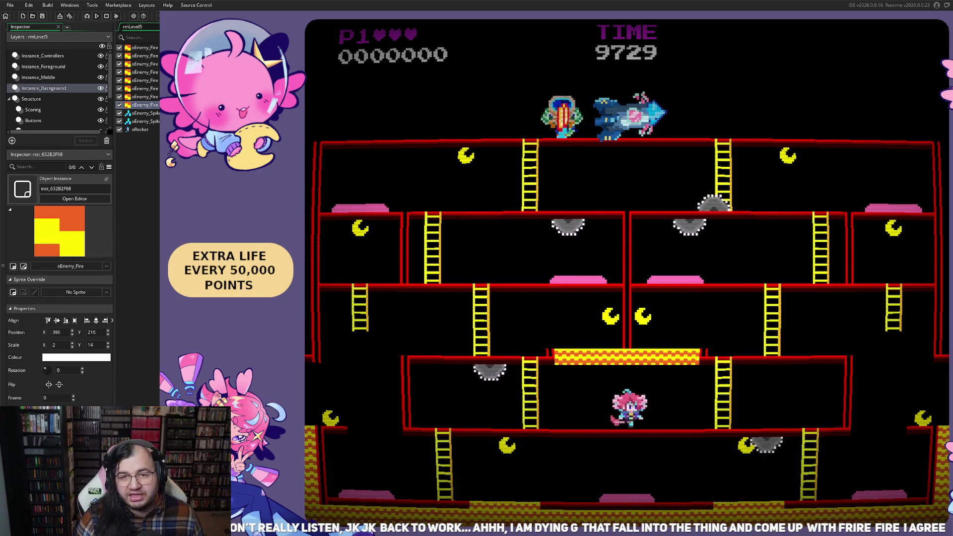
pyautogui.press('Right')
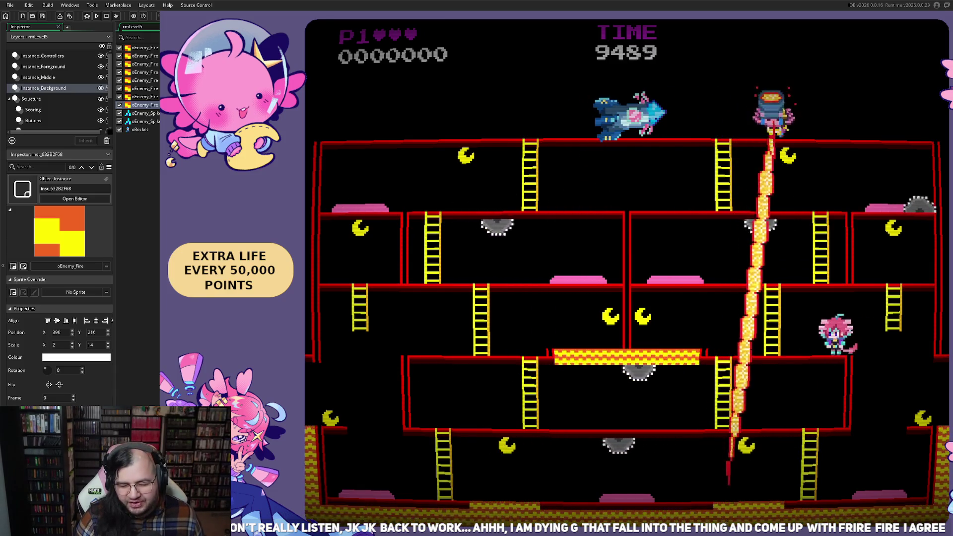
pyautogui.press('Left')
pyautogui.press('space')
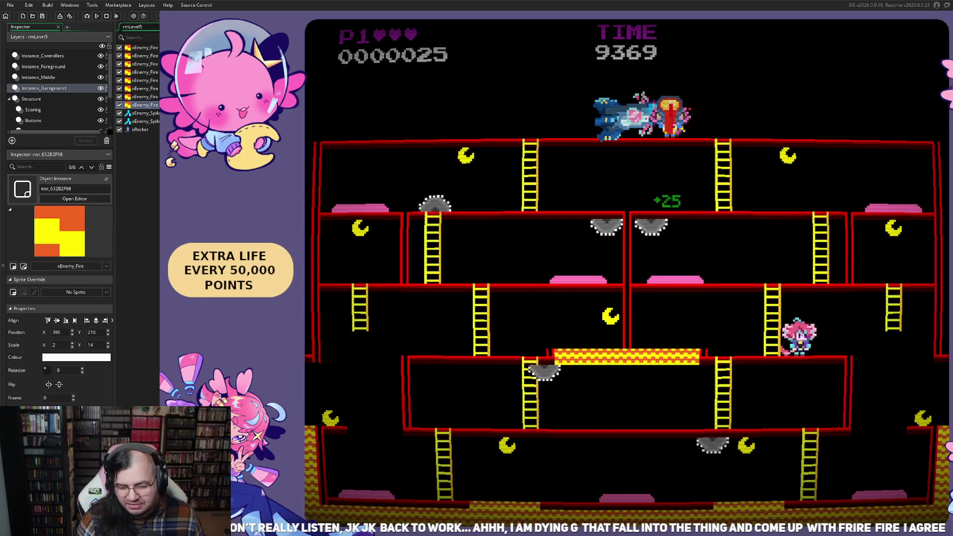
pyautogui.press('Right')
pyautogui.press('Up')
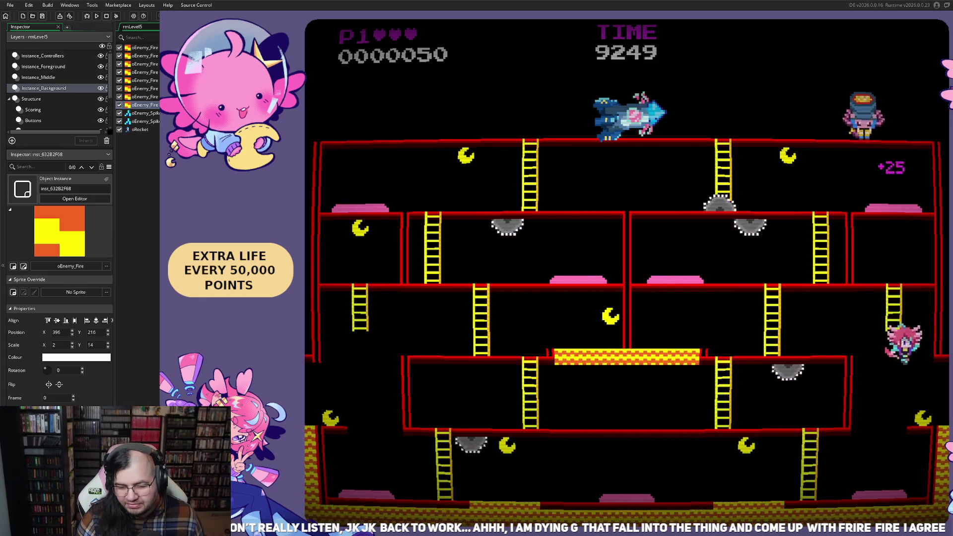
pyautogui.press('Left')
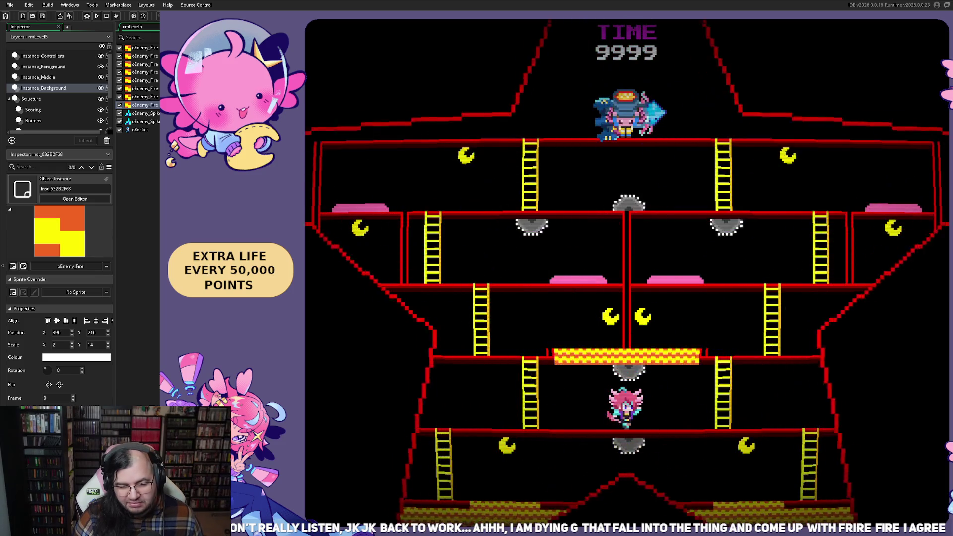
# - Climb to the next floor, then drop and run along the bottom floor to dodge the lava
pyautogui.press('Right')
pyautogui.press('Up')
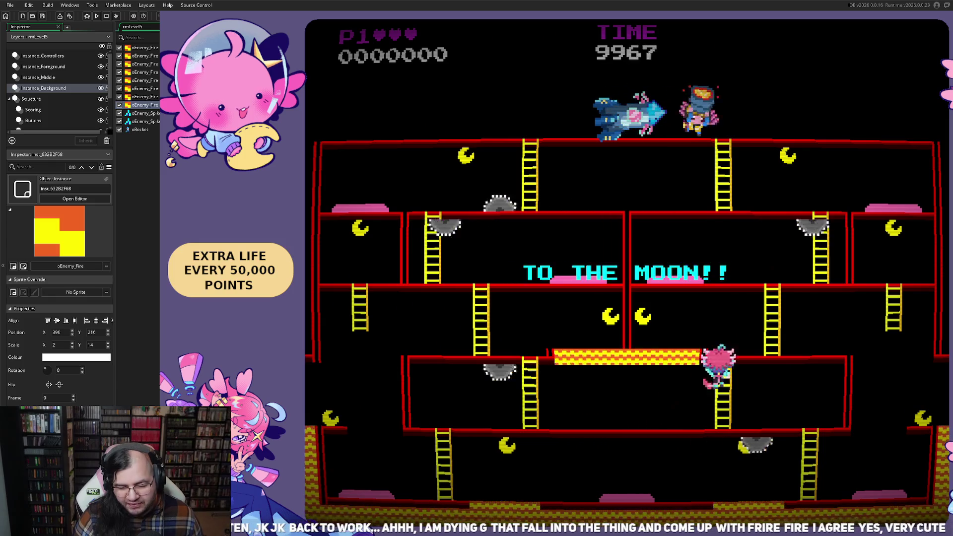
pyautogui.press('Right')
pyautogui.press('Right')
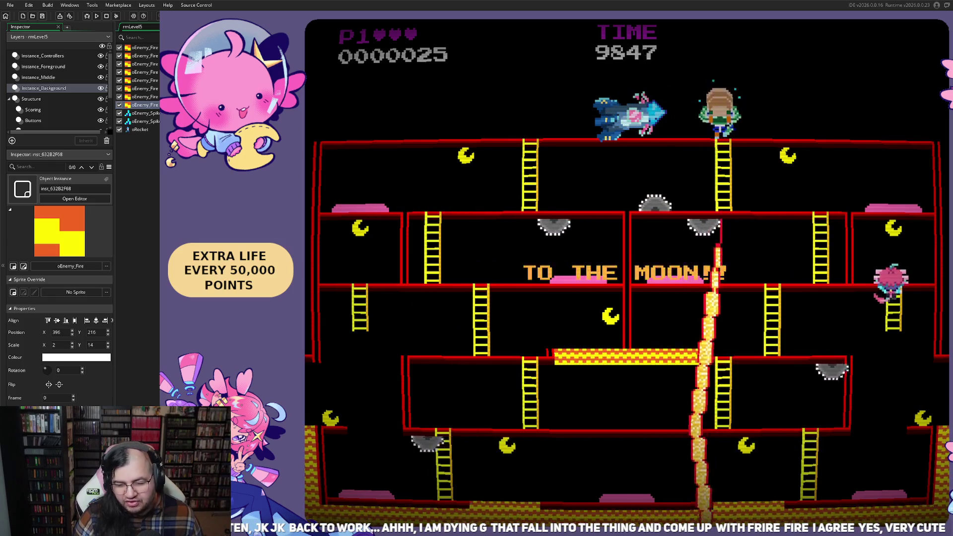
pyautogui.press('Right')
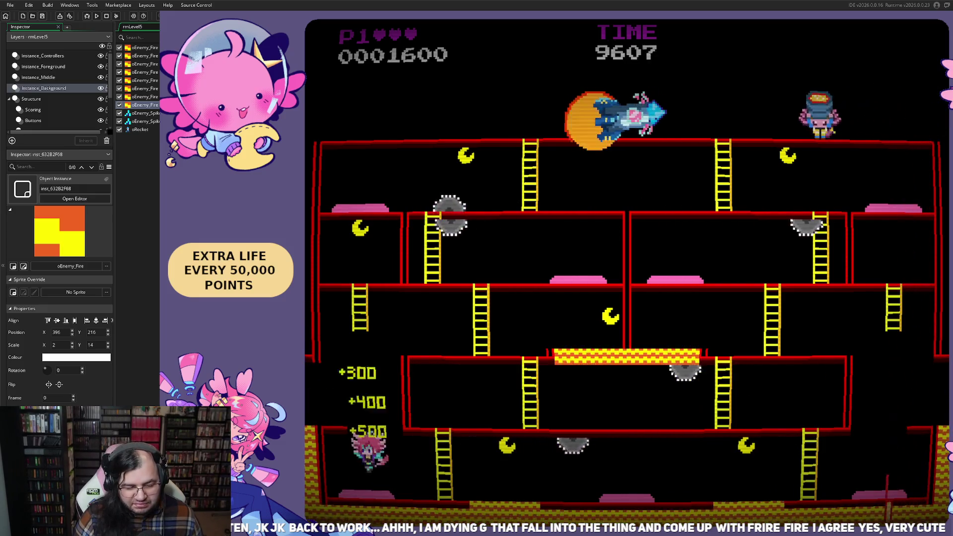
pyautogui.press('Right')
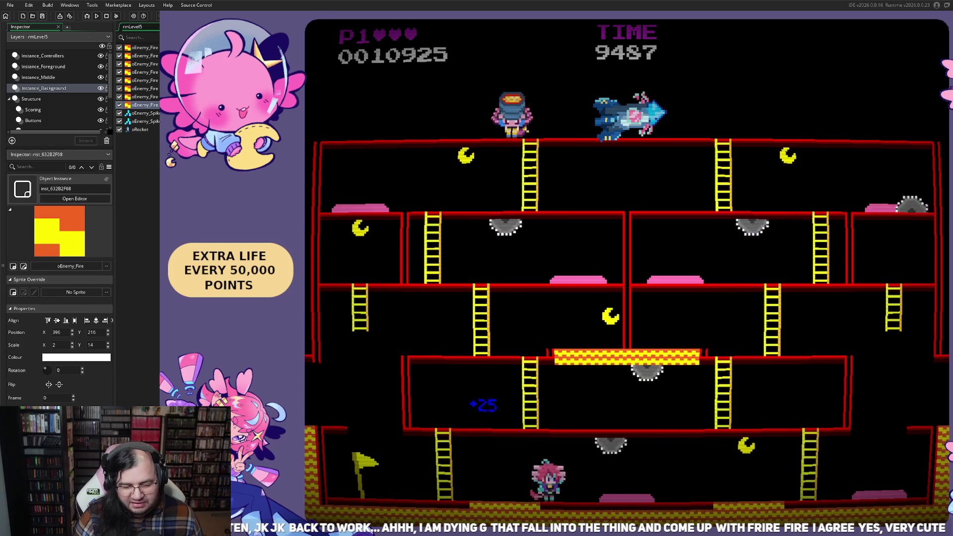
pyautogui.press('Left')
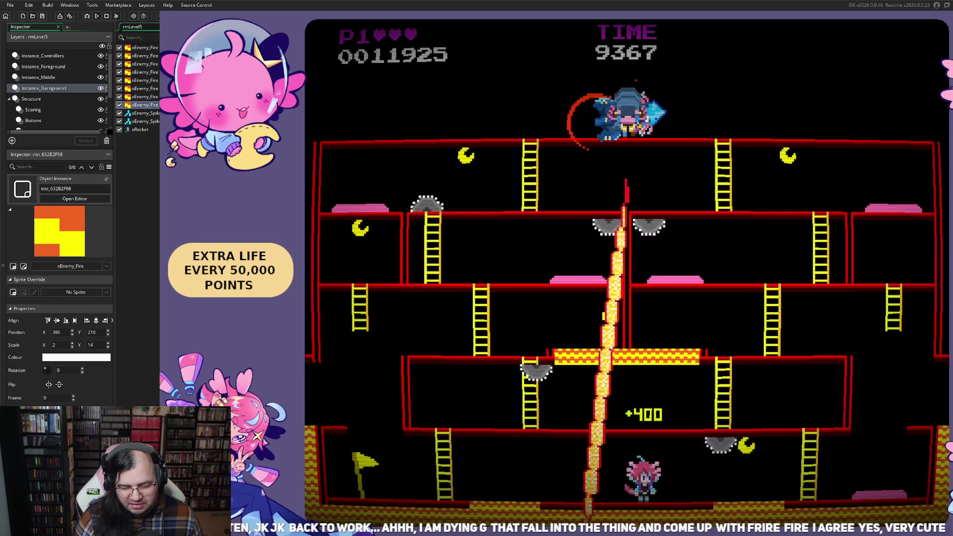
pyautogui.press('Right')
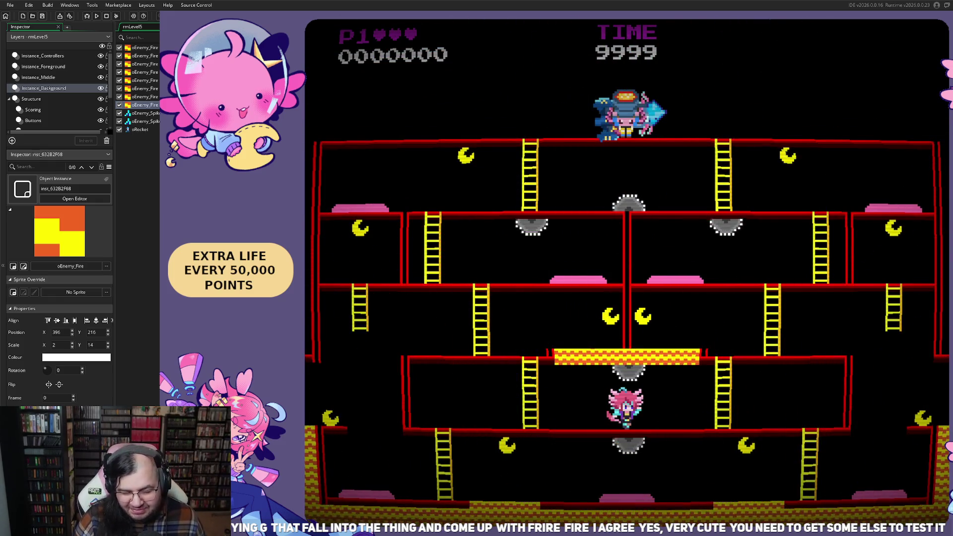
# - Climb the right ladder and jump to grab the moons
pyautogui.press('Right')
pyautogui.press('Up')
pyautogui.press('Left')
pyautogui.press('space')
pyautogui.press('Right')
pyautogui.press('Up')
pyautogui.press('Right')
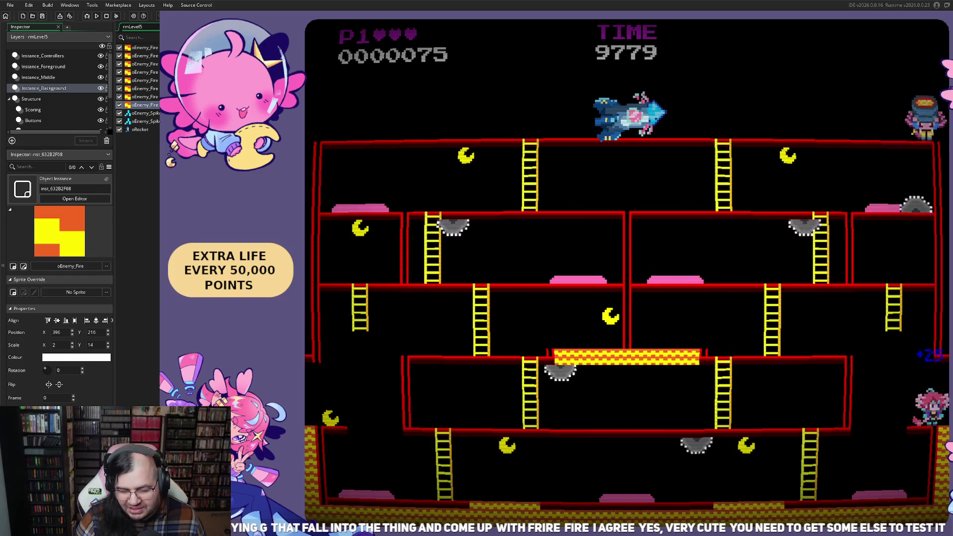
# - Move left along the top floor onto the rocket, then run left along the bottom floor
pyautogui.press('Left')
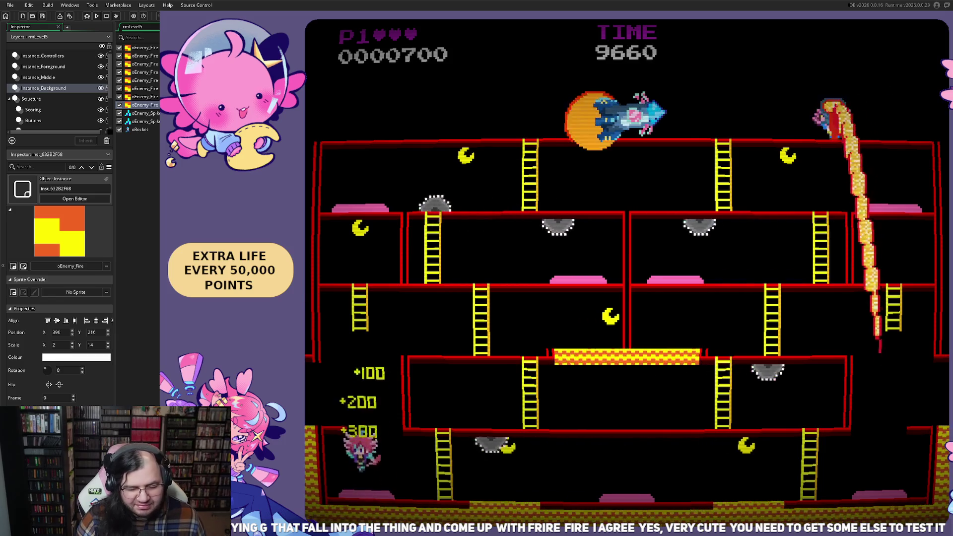
pyautogui.press('Left')
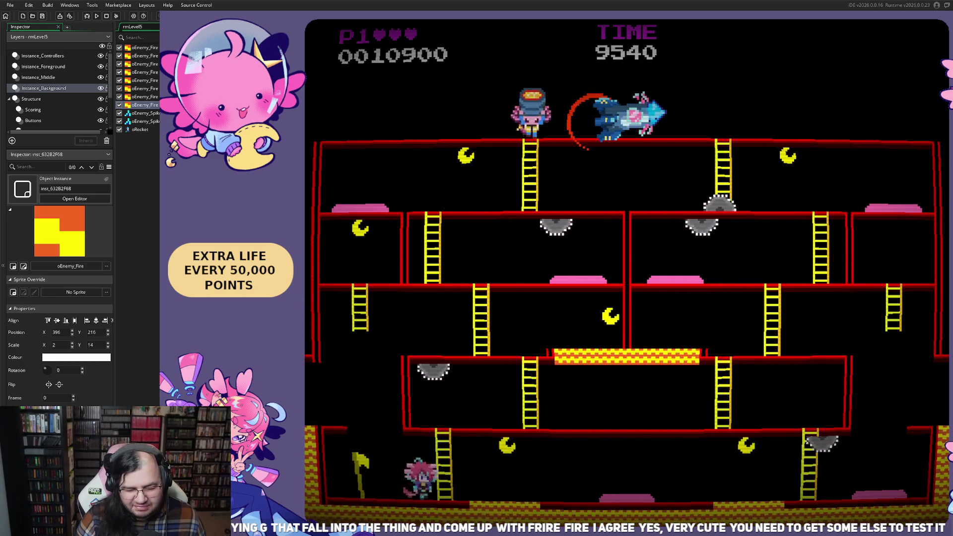
pyautogui.press('Right')
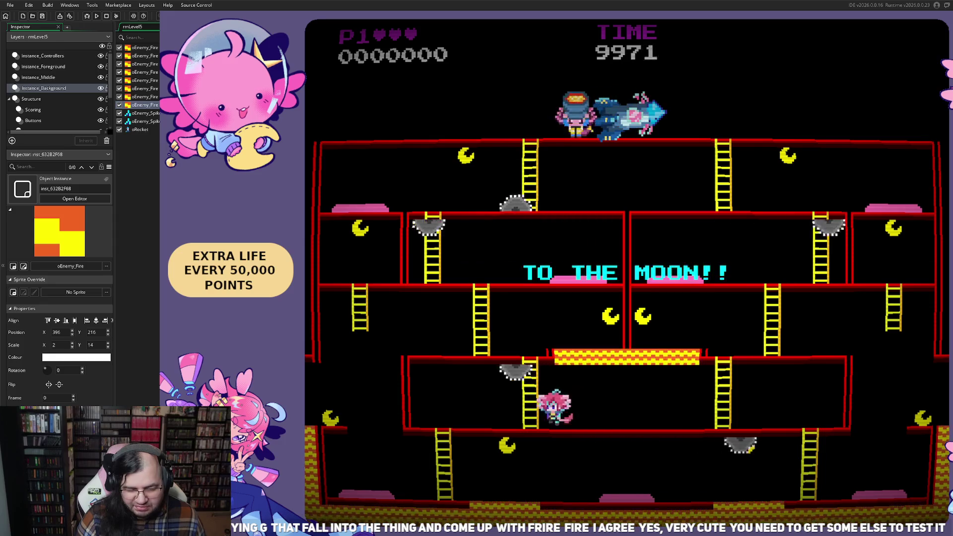
pyautogui.press('Left')
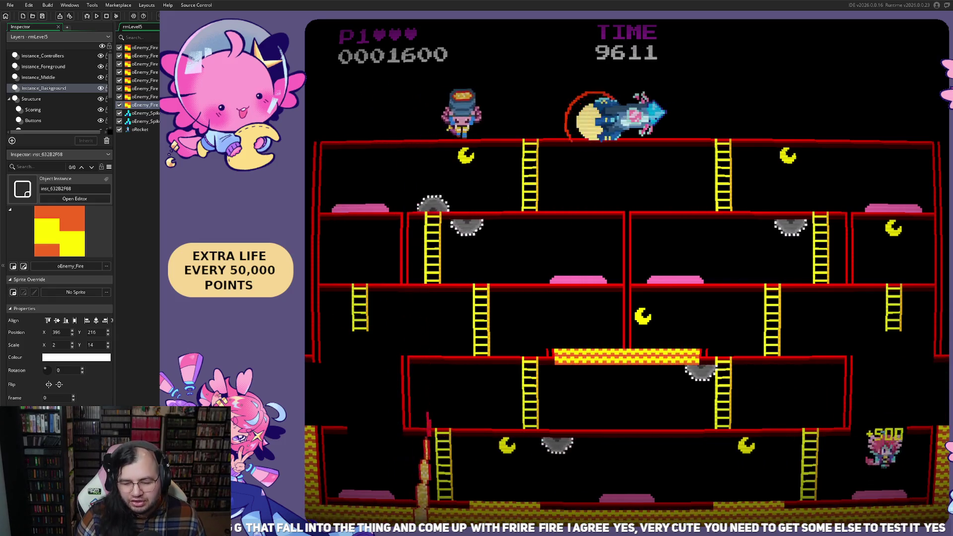
pyautogui.press('Left')
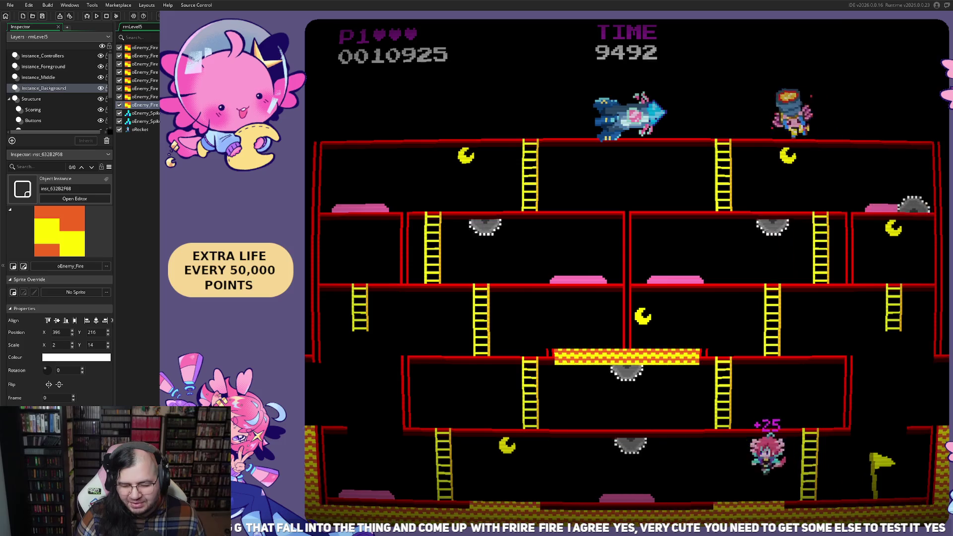
pyautogui.press('Left')
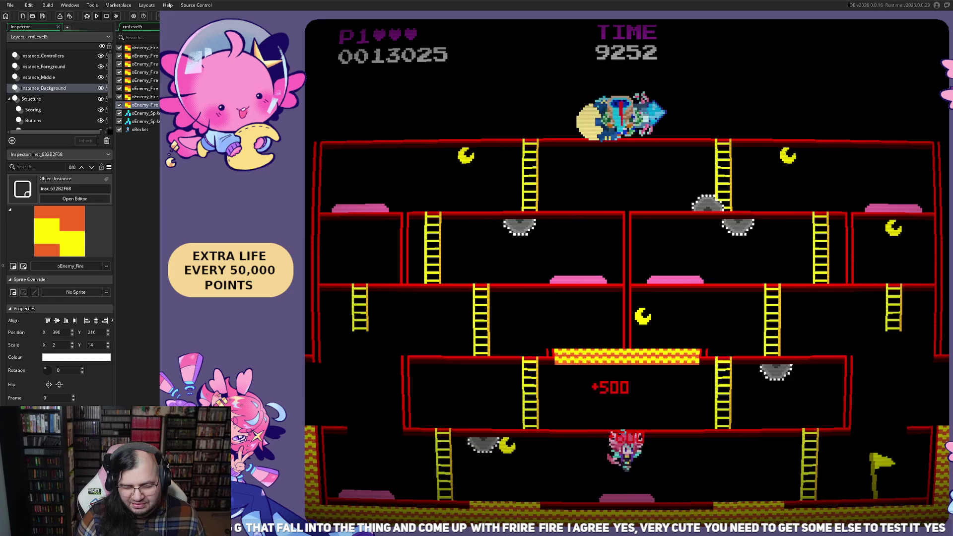
pyautogui.press('Left')
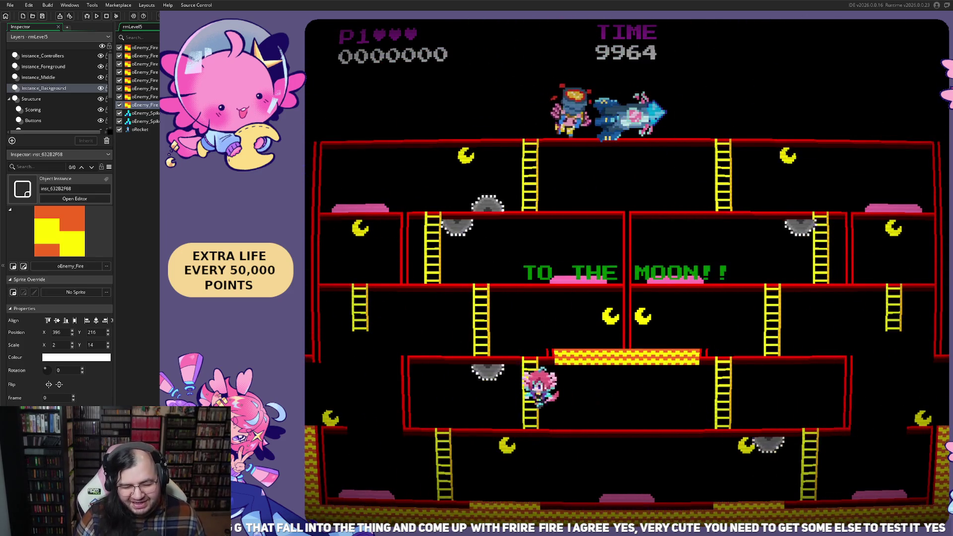
# - Wrap around the screen edge, drop to the bottom floor, and run left until the reset
pyautogui.press('Left')
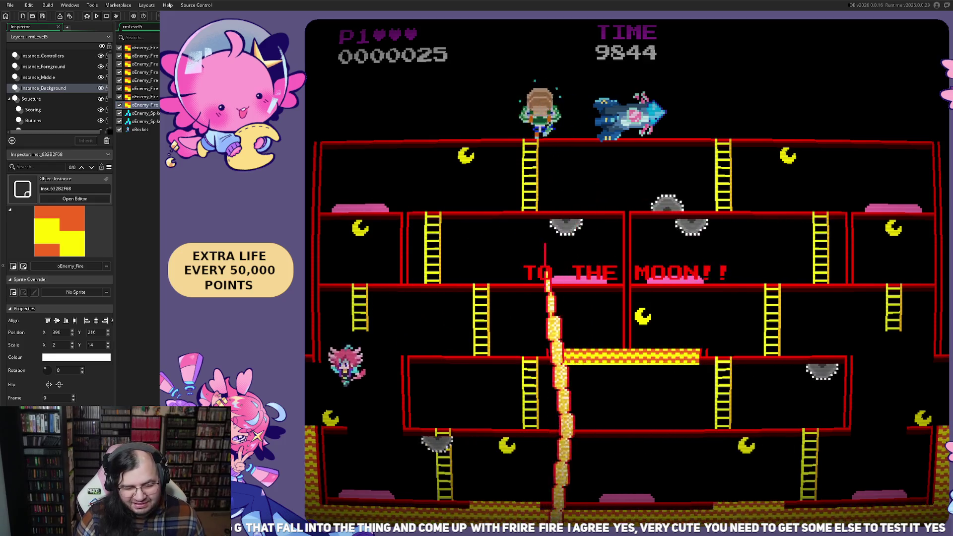
pyautogui.press('Right')
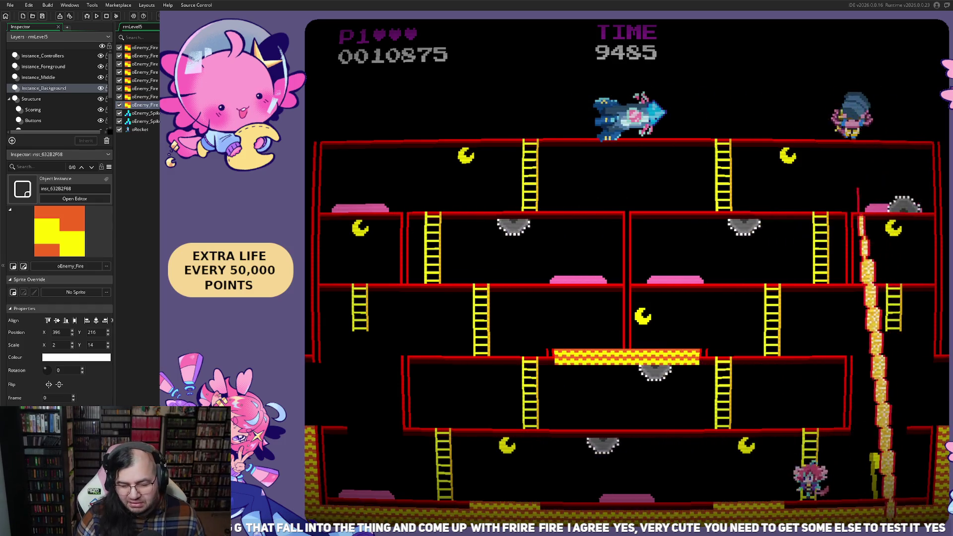
pyautogui.press('Left')
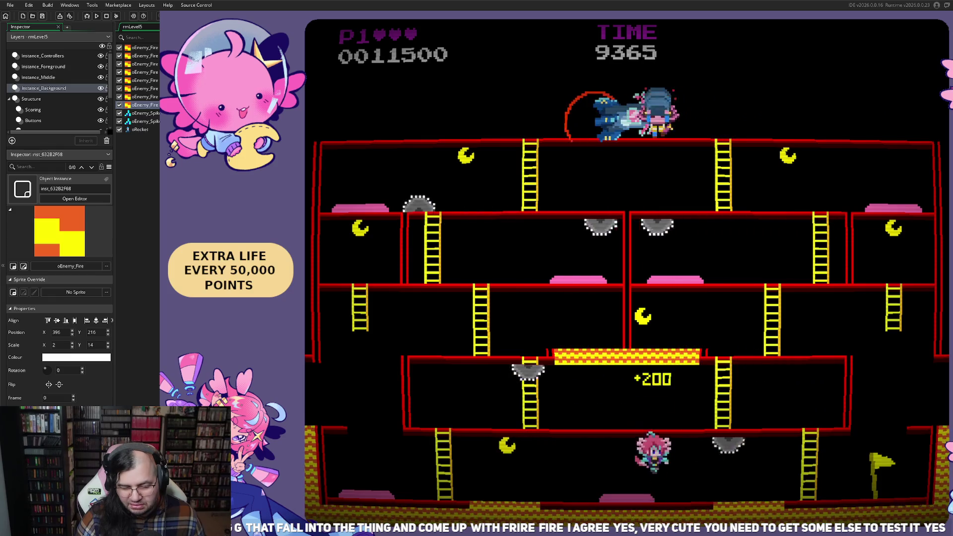
pyautogui.press('Left')
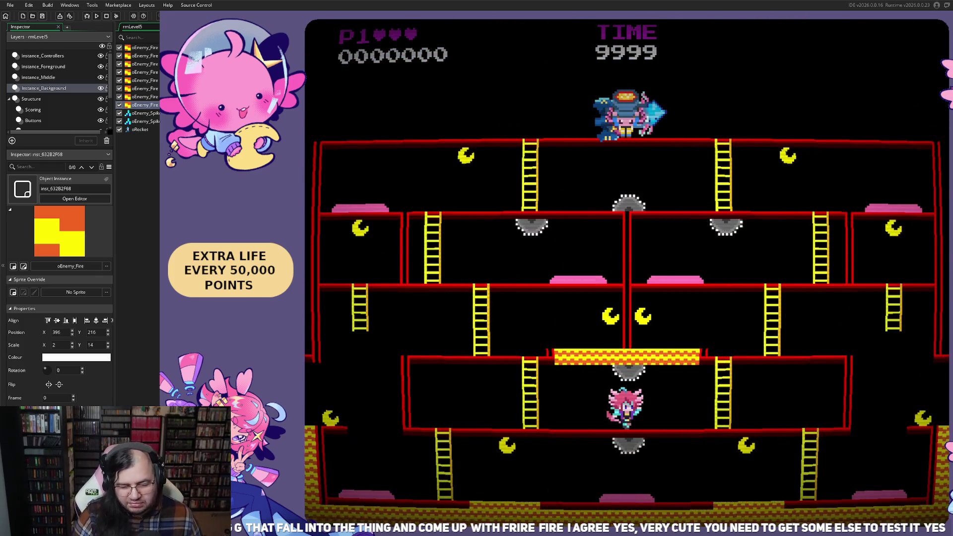
# - Move right along the lower floor, then run left and climb the ladder to the floor above
pyautogui.press('Right')
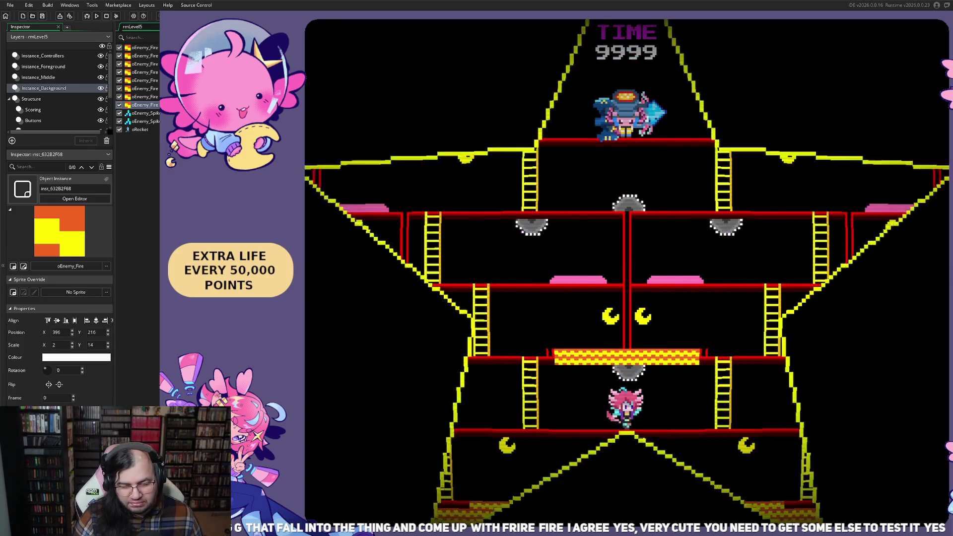
pyautogui.press('Left')
pyautogui.press('Up')
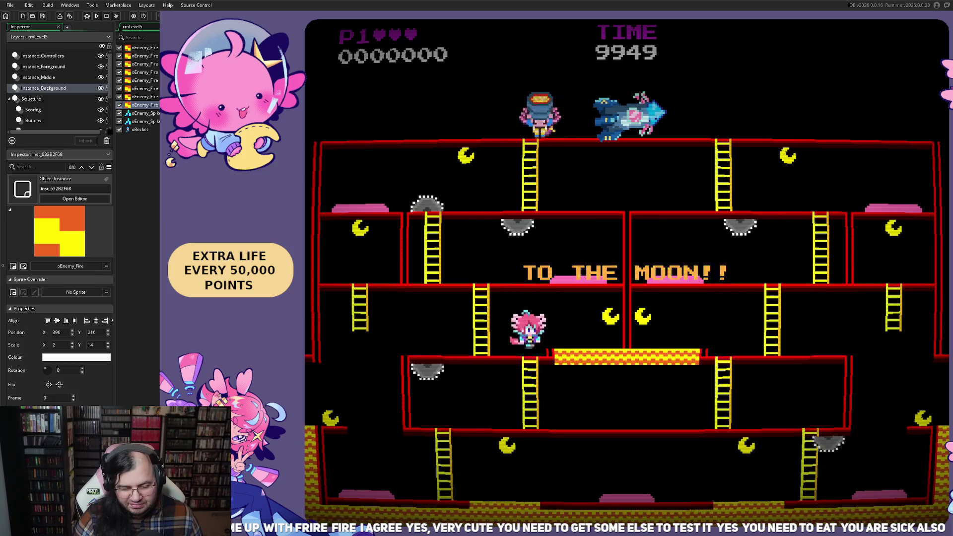
# - Collect the crescent moons, wrap around the left edge, and roam the top floor past the rocket
pyautogui.press('Left')
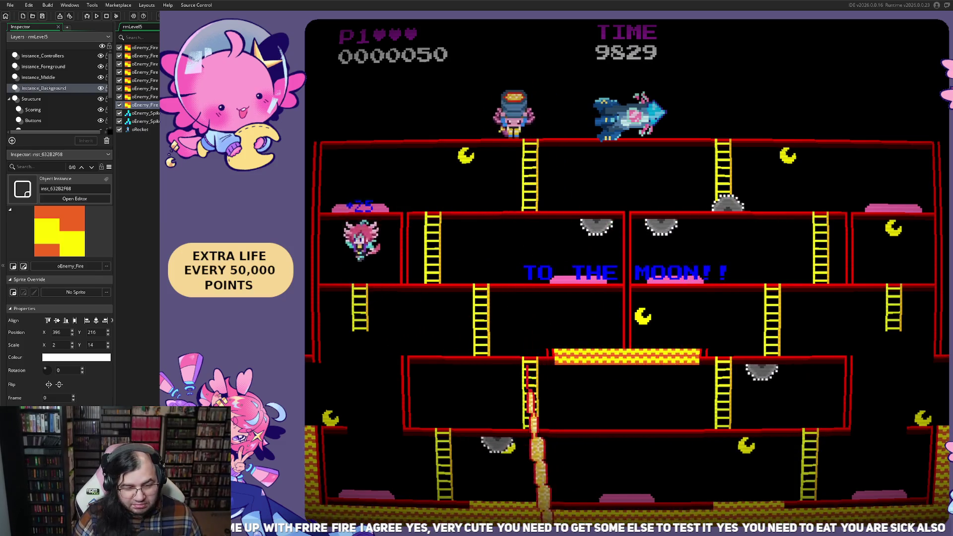
pyautogui.press('Left')
pyautogui.press('Right')
pyautogui.press('Right')
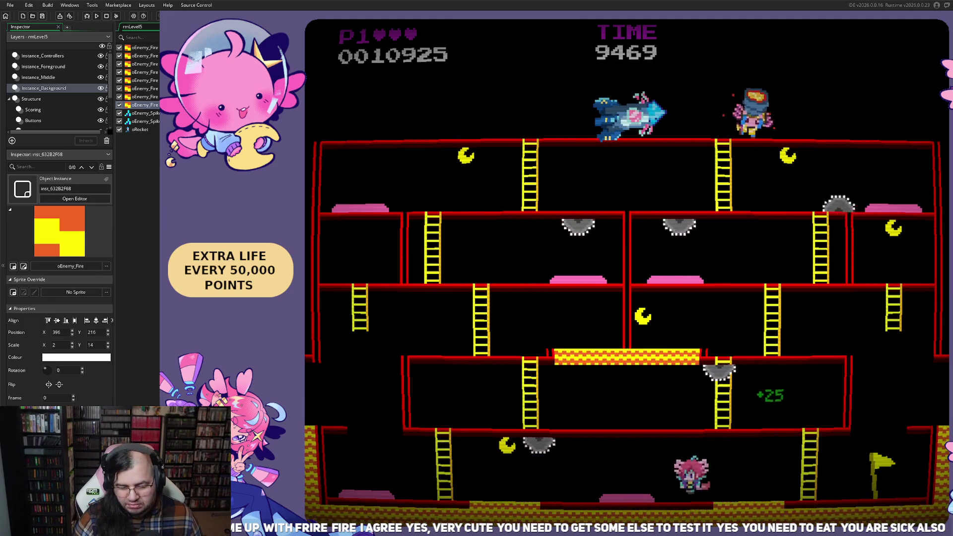
pyautogui.press('Left')
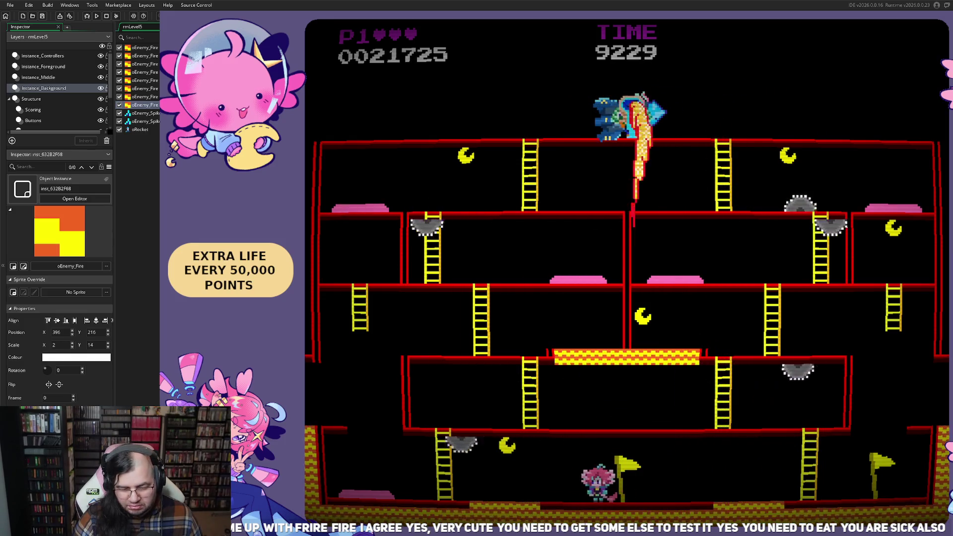
pyautogui.press('Left')
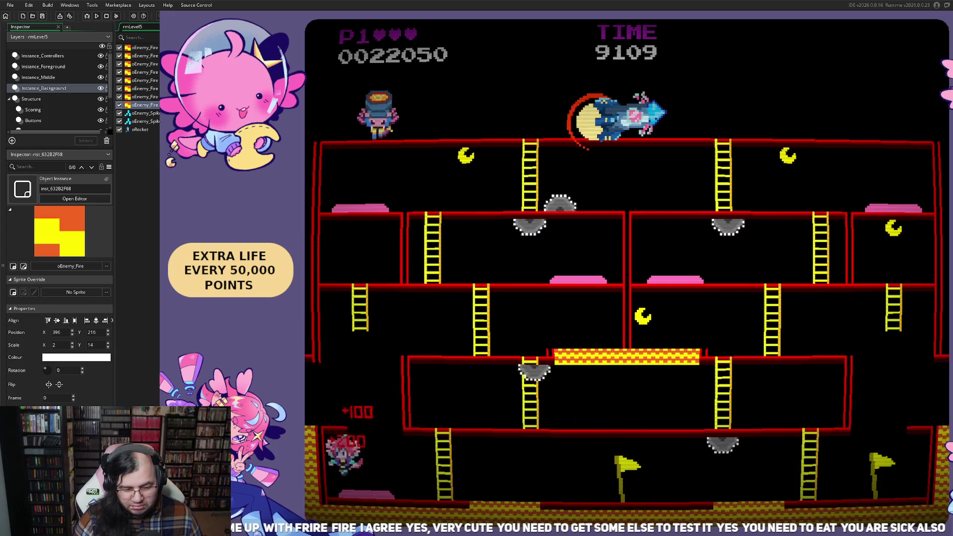
pyautogui.press('Right')
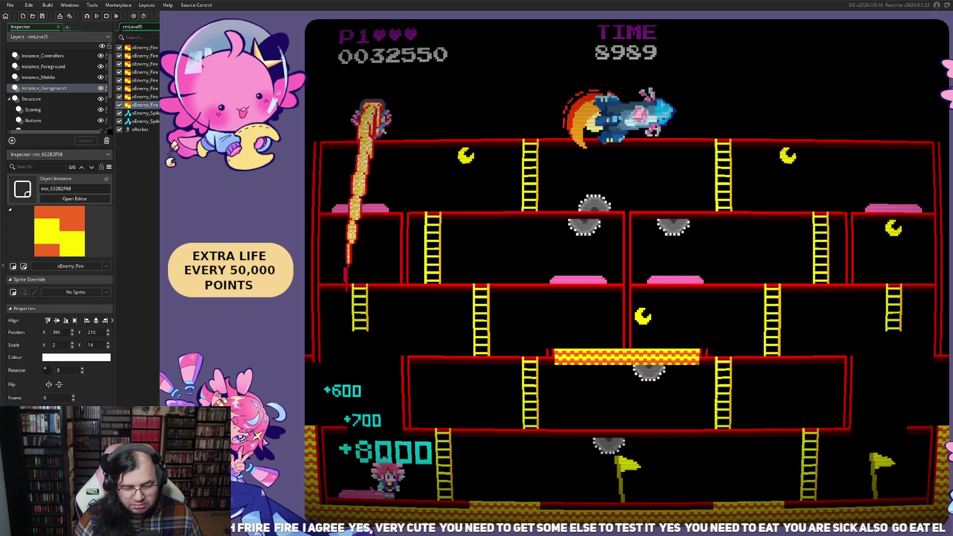
pyautogui.press('Right')
pyautogui.press('Right')
pyautogui.press('Left')
pyautogui.press('space')
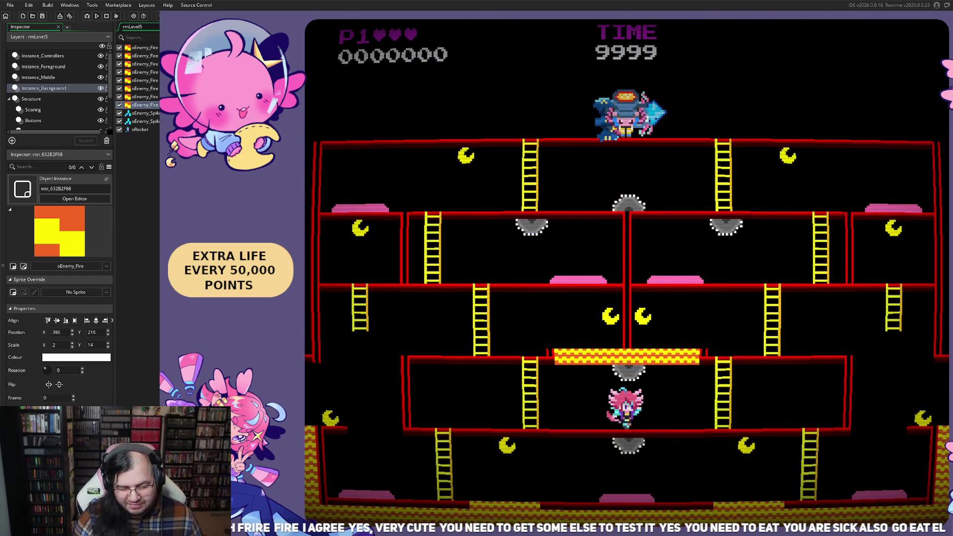
# - Climb the ladders to collect the moon and reach the far-left ladder
pyautogui.press('Left')
pyautogui.press('Up')
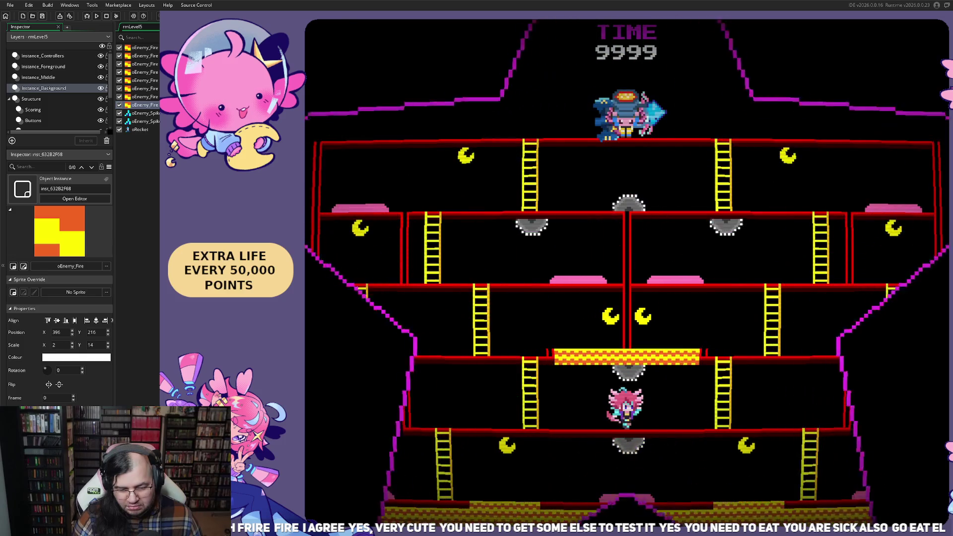
pyautogui.press('Left')
pyautogui.press('Up')
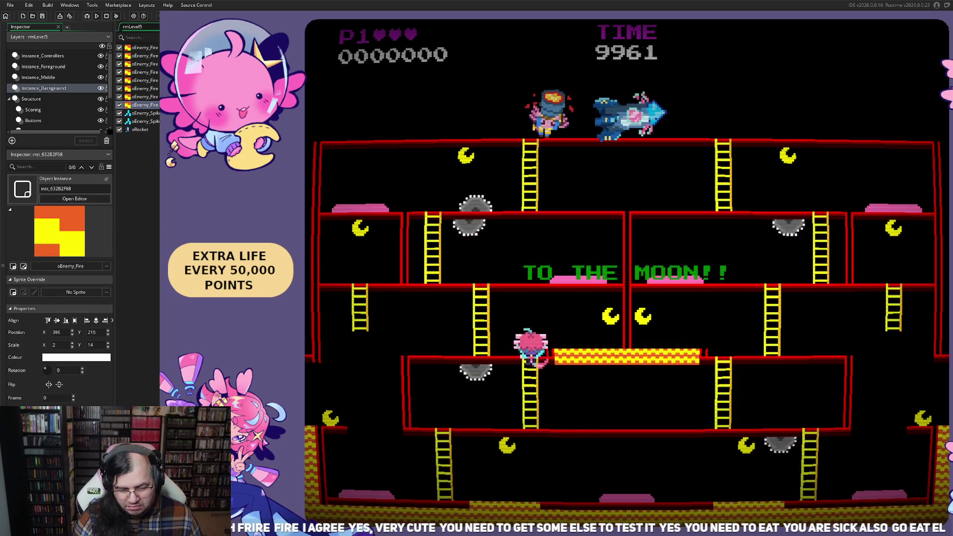
pyautogui.press('Right')
pyautogui.press('Left')
pyautogui.press('Left')
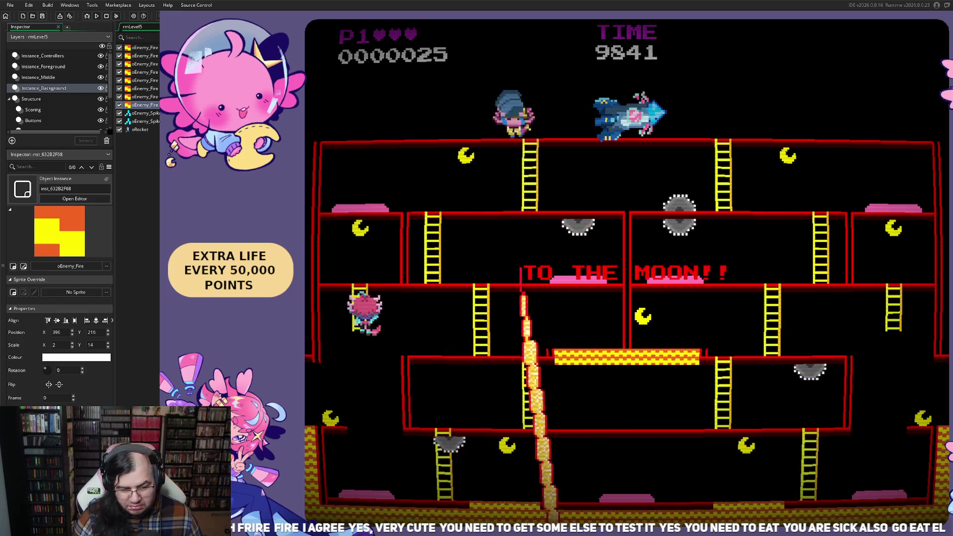
pyautogui.press('Up')
pyautogui.press('Down')
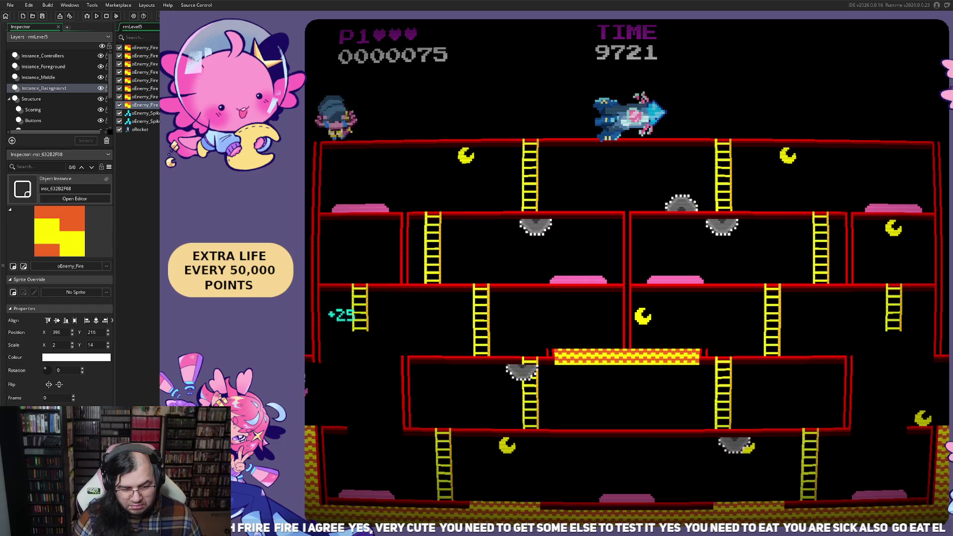
# - Run and jump back and forth along the top floor past the rocket until the 32575-point reset
pyautogui.press('space')
pyautogui.press('Right')
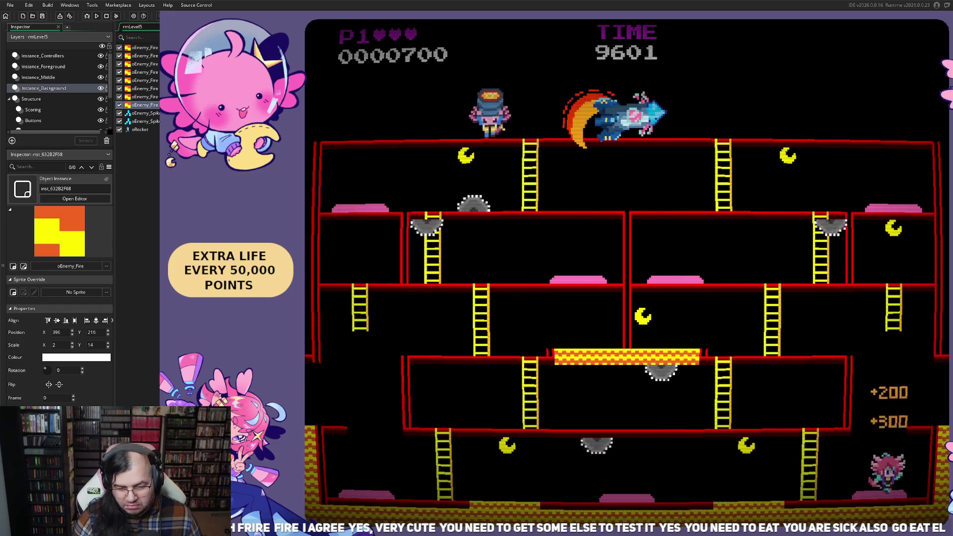
pyautogui.press('Right')
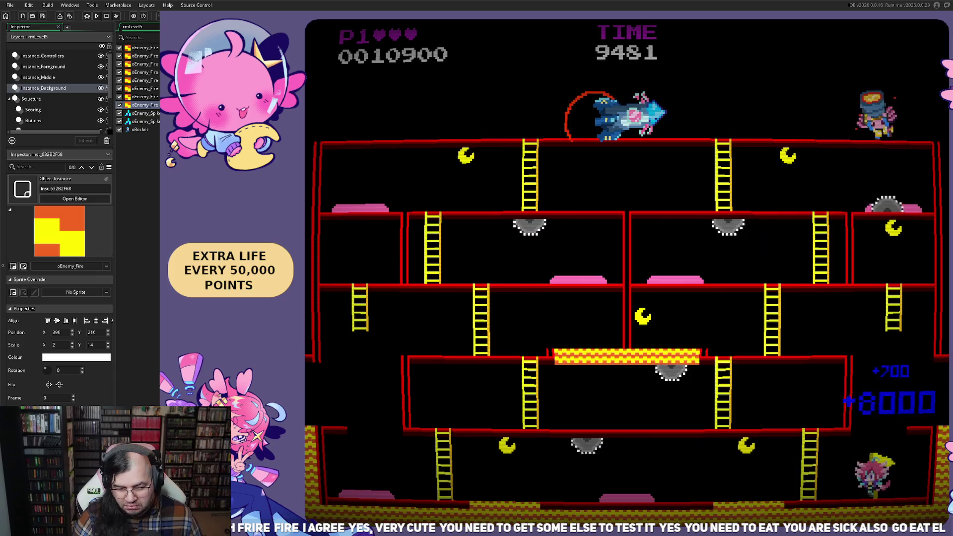
pyautogui.press('Left')
pyautogui.press('space')
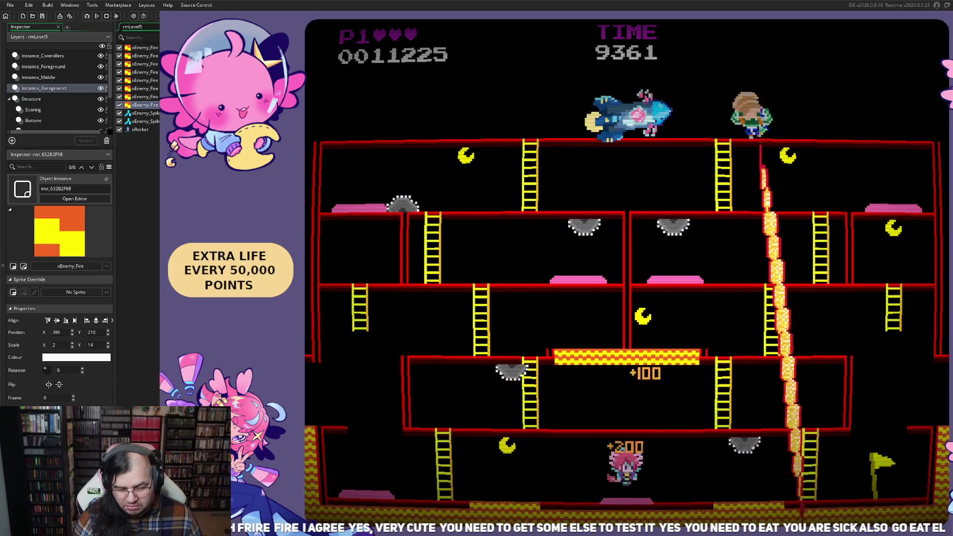
pyautogui.press('Left')
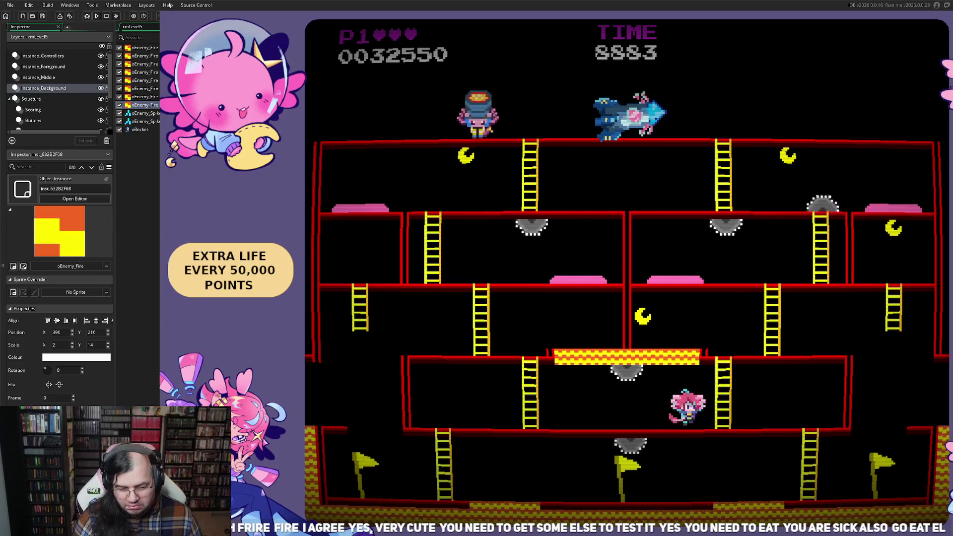
pyautogui.press('Right')
pyautogui.press('Left')
pyautogui.press('Right')
pyautogui.press('space')
pyautogui.press('Right')
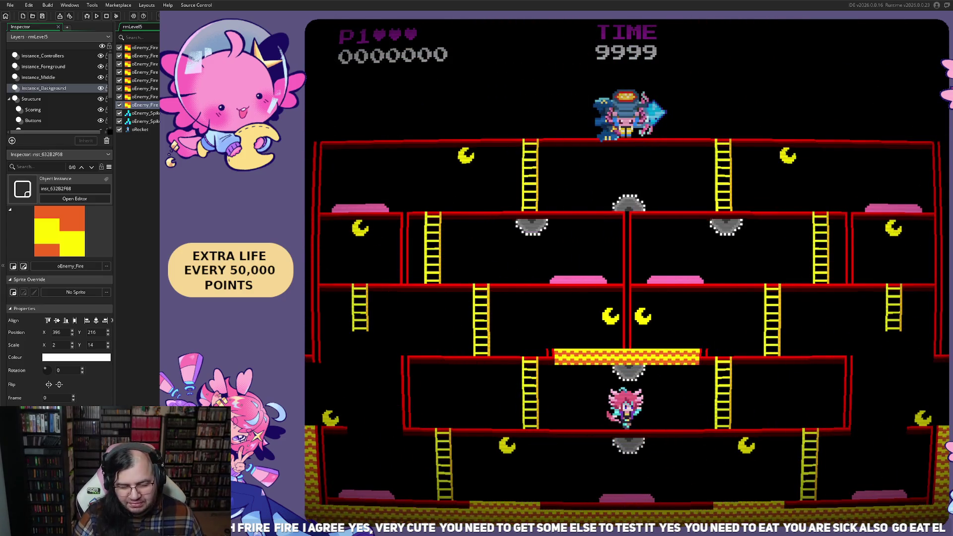
# - Jump to the middle floor, wrap around, and run left away from the fire onto a ladder
pyautogui.press('space')
pyautogui.press('Left')
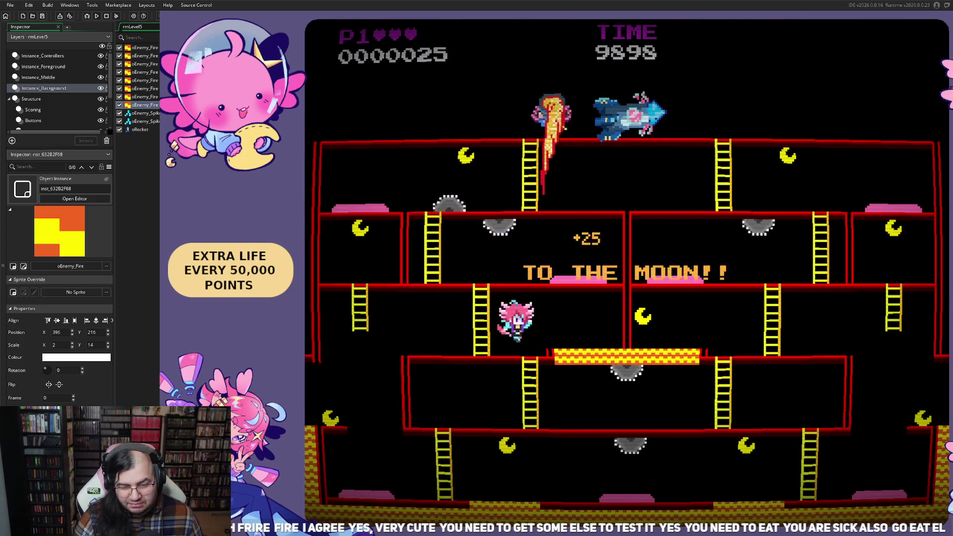
pyautogui.press('Left')
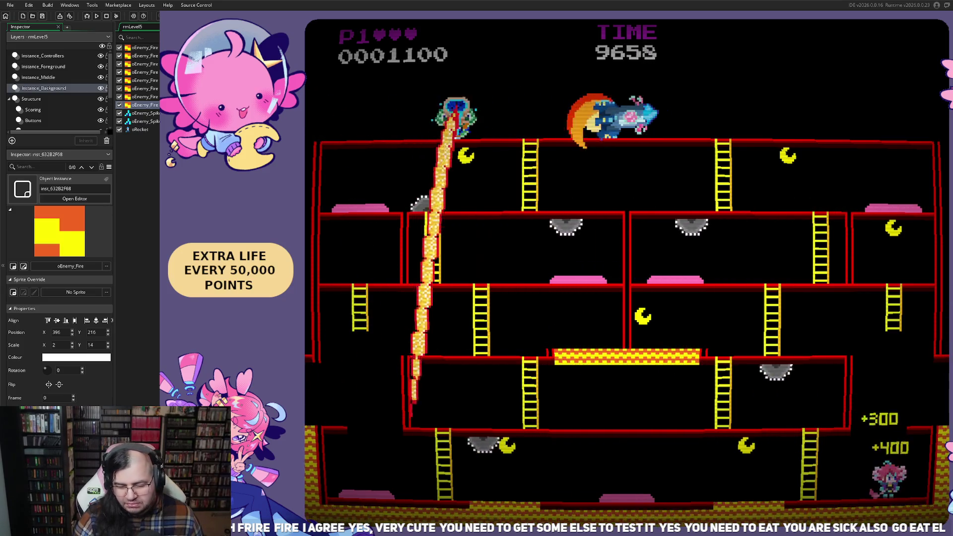
pyautogui.press('space')
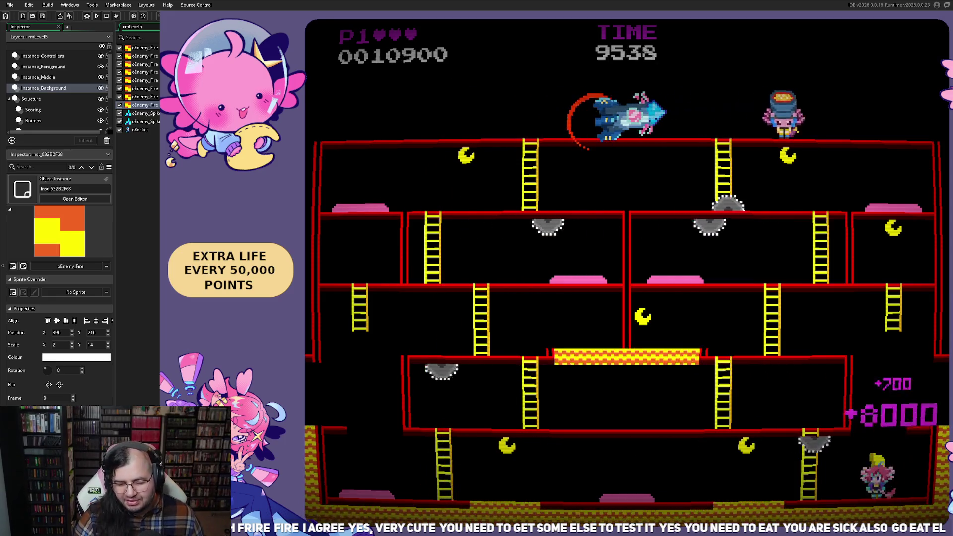
pyautogui.press('Left')
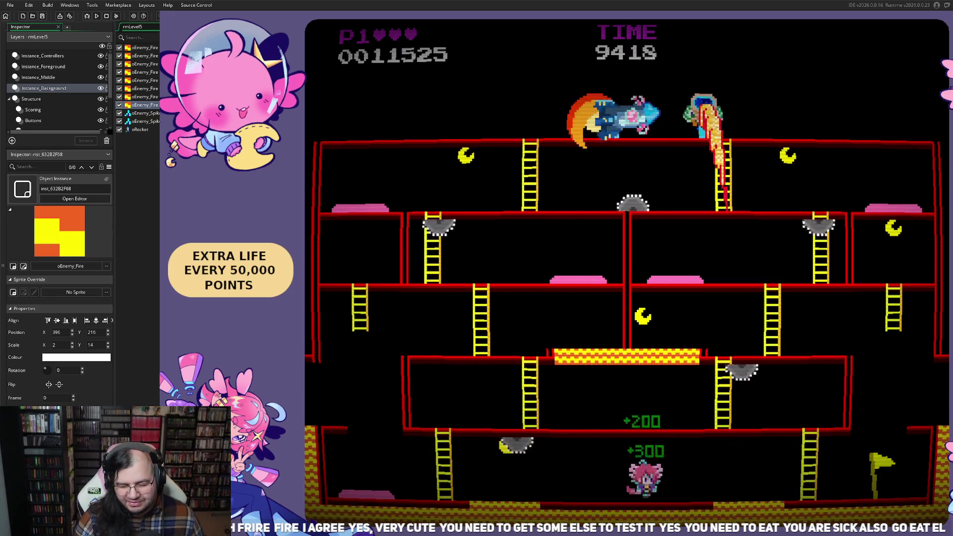
pyautogui.press('Left')
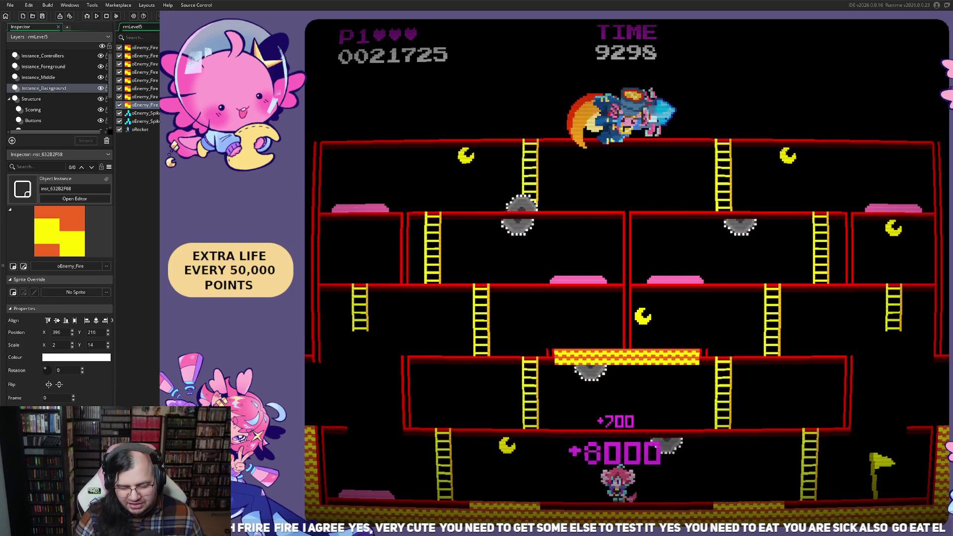
pyautogui.press('space')
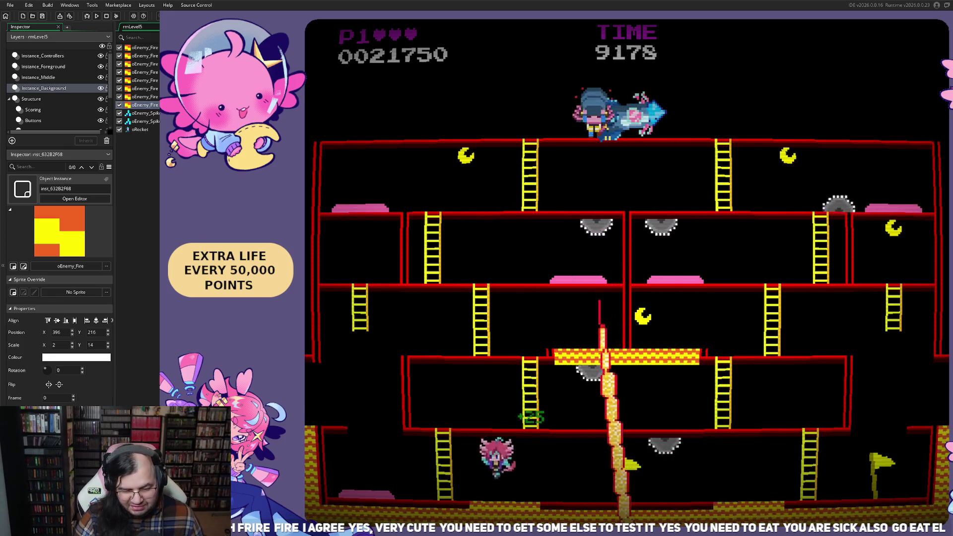
pyautogui.press('Left')
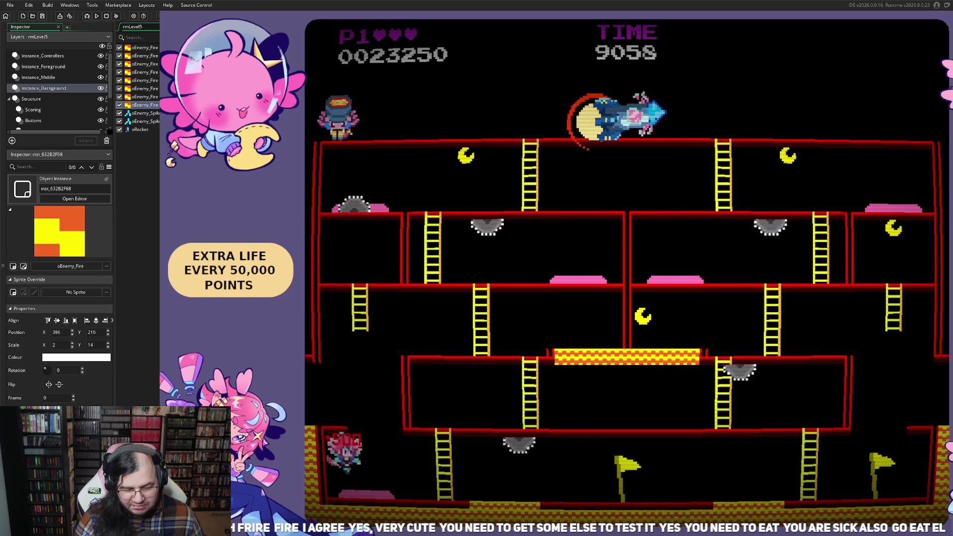
pyautogui.press('Right')
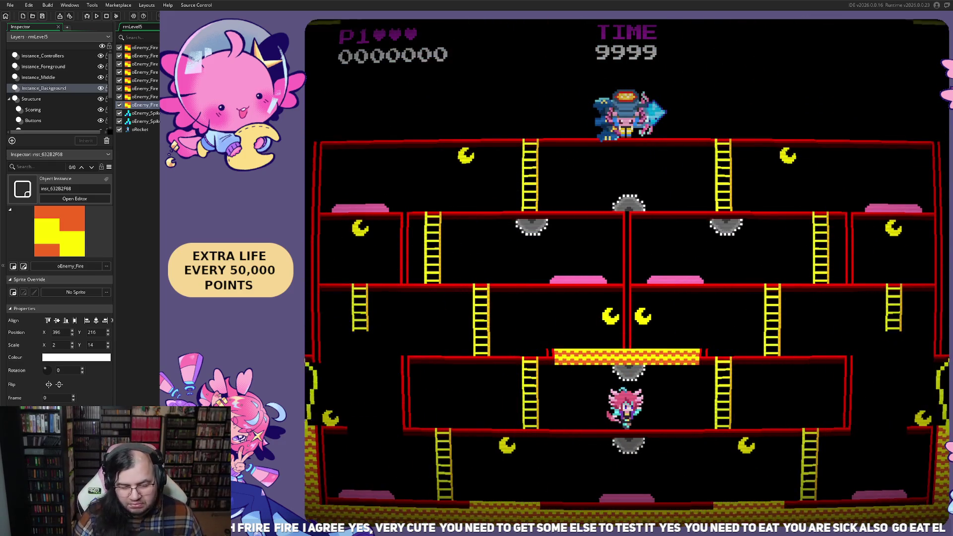
# - Climb down the left ladder, wrap around the edge, and run left along the bottom floor
pyautogui.press('Up')
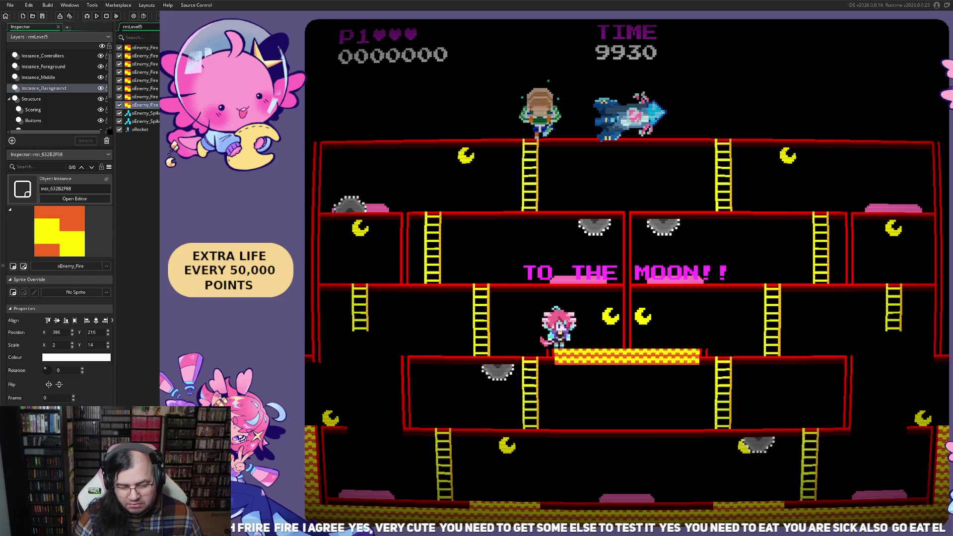
pyautogui.press('Left')
pyautogui.press('Down')
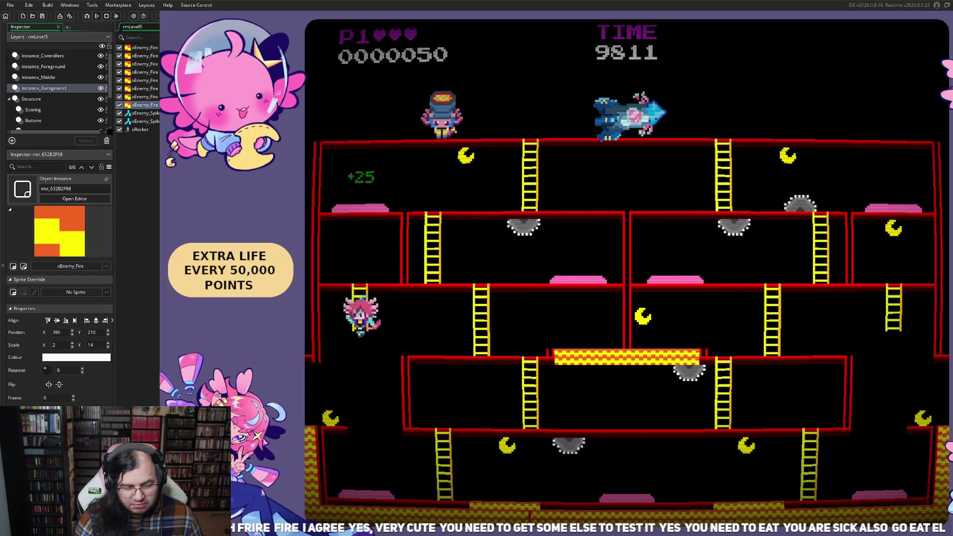
pyautogui.press('Left')
pyautogui.press('Left')
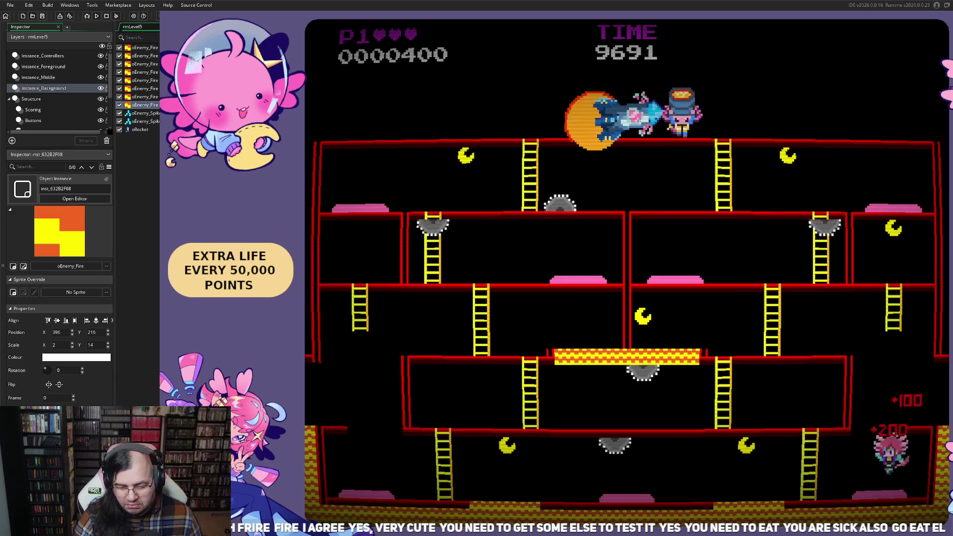
pyautogui.press('Left')
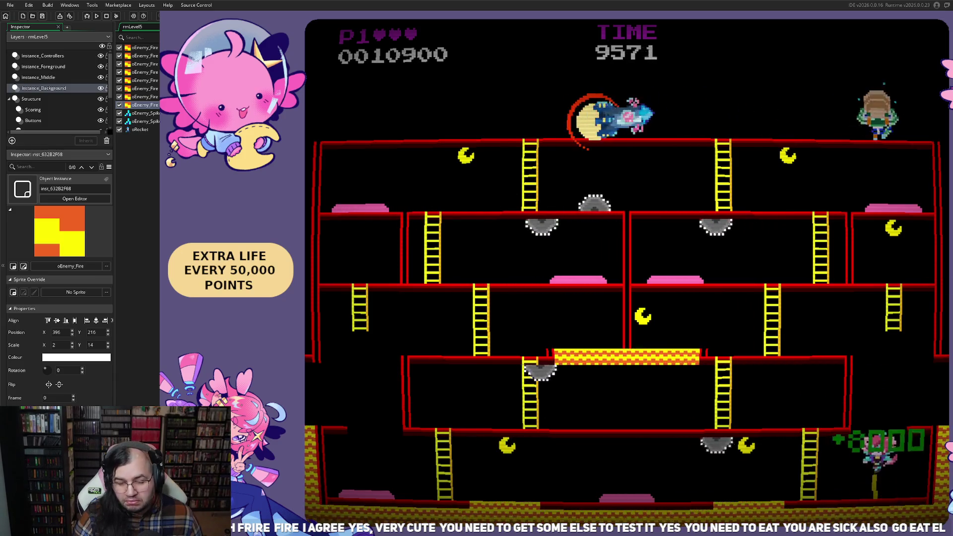
pyautogui.press('Left')
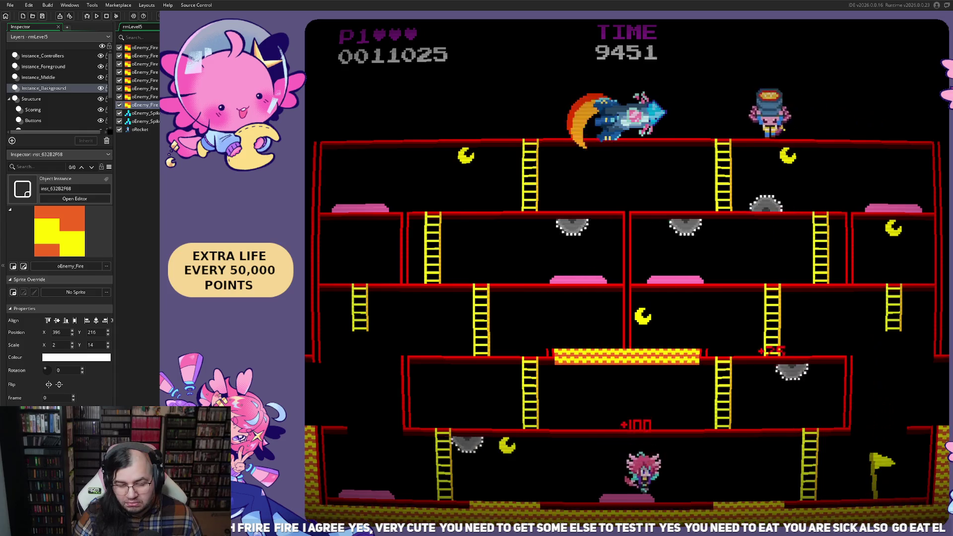
pyautogui.press('Left')
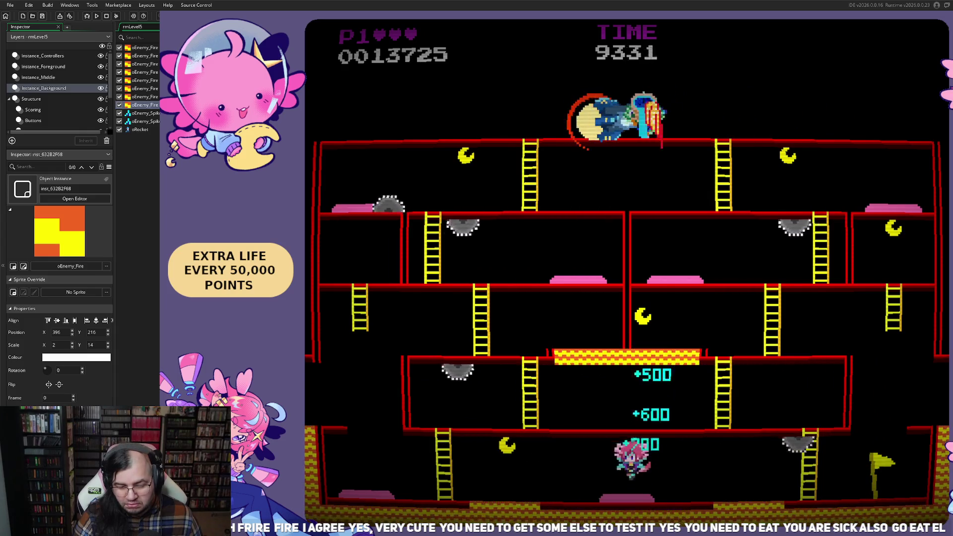
pyautogui.press('Left')
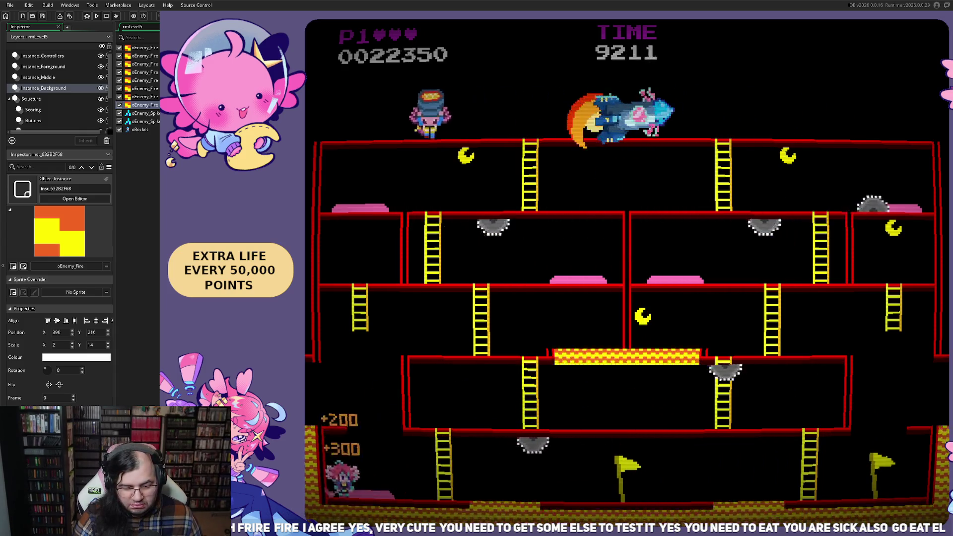
# - Climb back up the floors, jump over the saws, then stop the game to return to rmLevel5's room editor
pyautogui.press('Right')
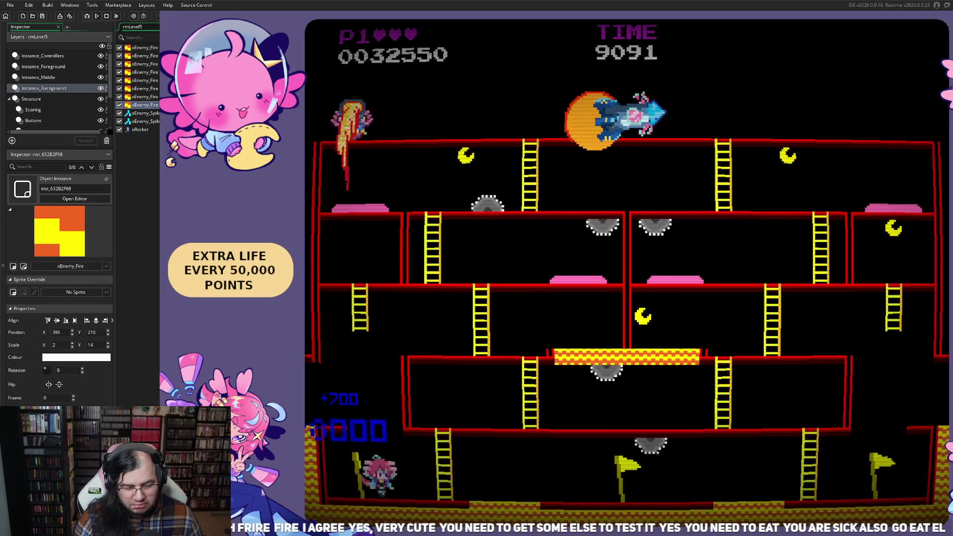
pyautogui.press('Up')
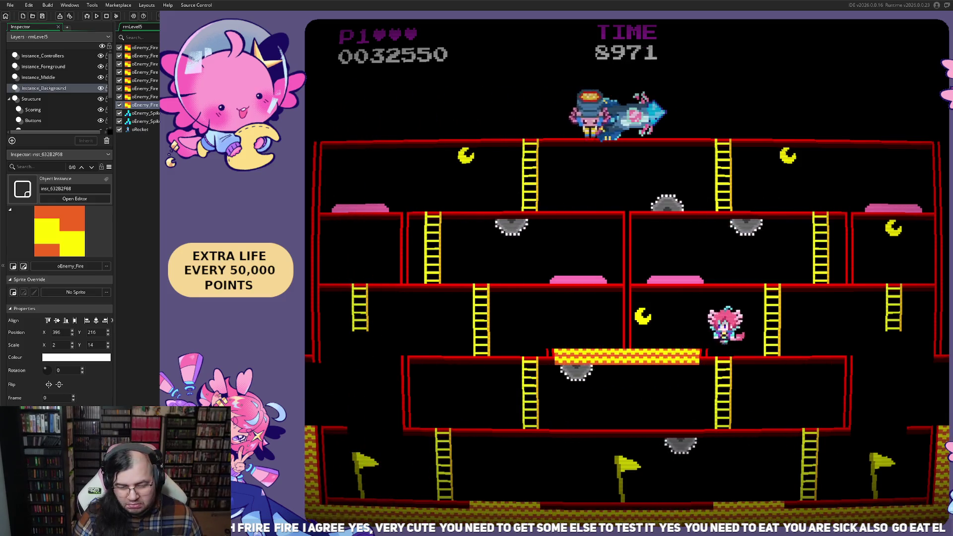
pyautogui.press('Right')
pyautogui.press('Up')
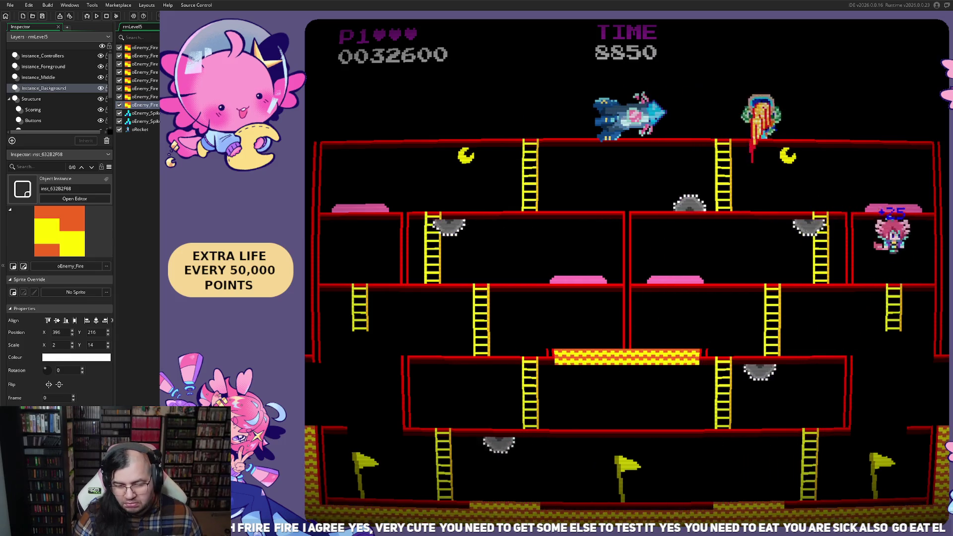
pyautogui.press('Left')
pyautogui.press('Up')
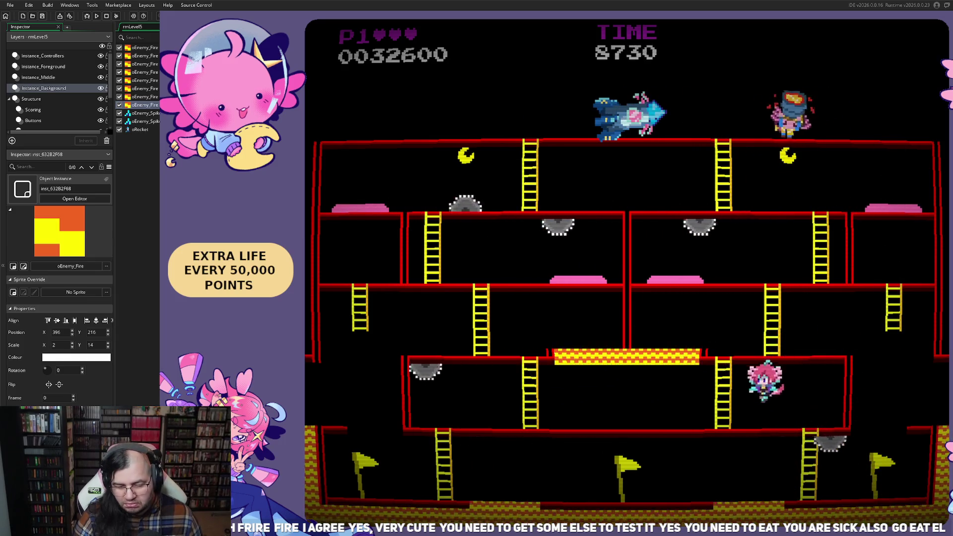
pyautogui.press('Right')
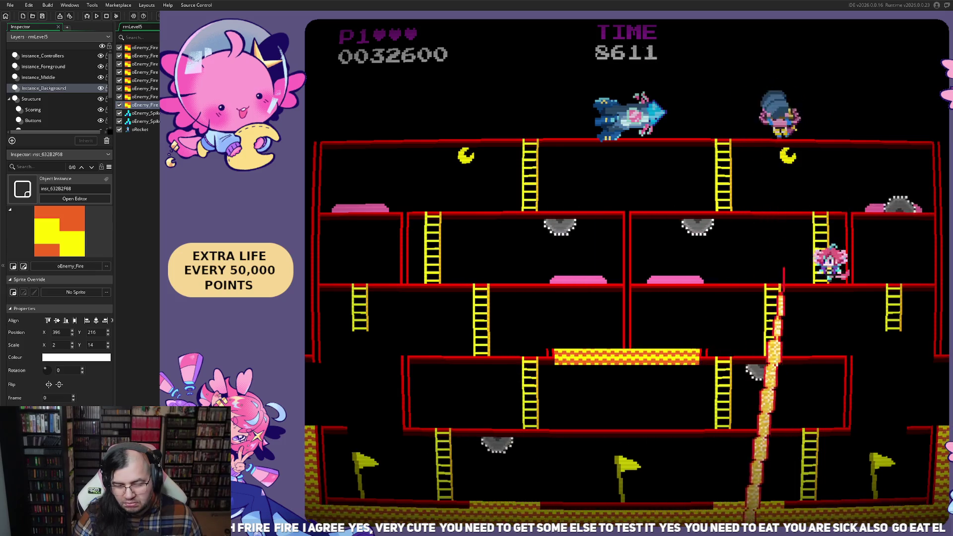
pyautogui.press('Left')
pyautogui.press('space')
pyautogui.press('space')
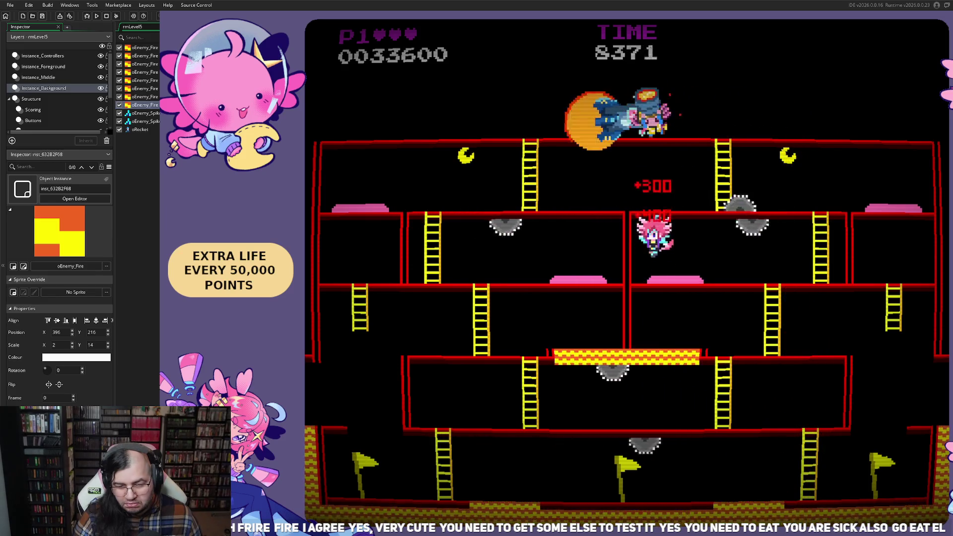
pyautogui.press('Right')
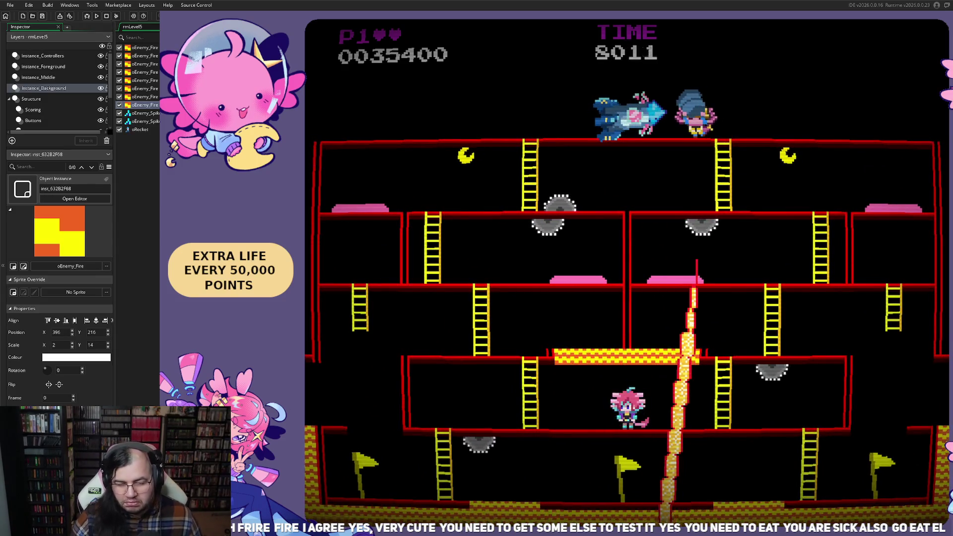
pyautogui.press('Escape')
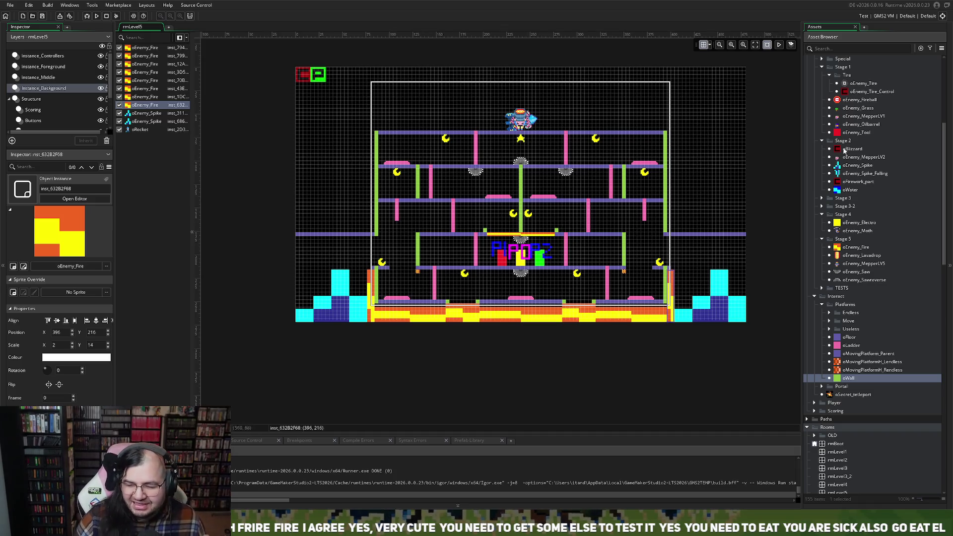
# - Find oEnemy_MepperLV5 under Enemies > Stage 5 in the Asset Browser and open it
pyautogui.scroll(2, 855, 239)
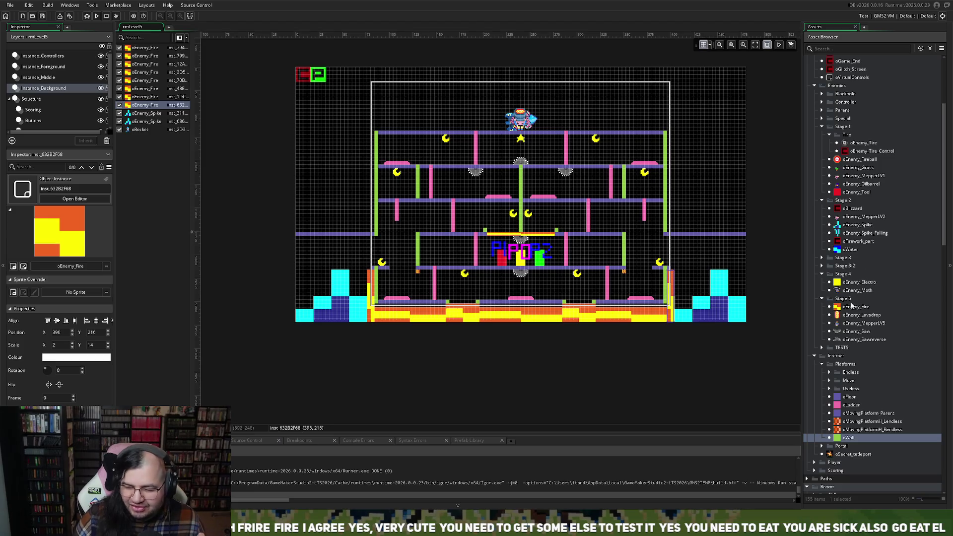
pyautogui.click(847, 323)
pyautogui.doubleClick(835, 324)
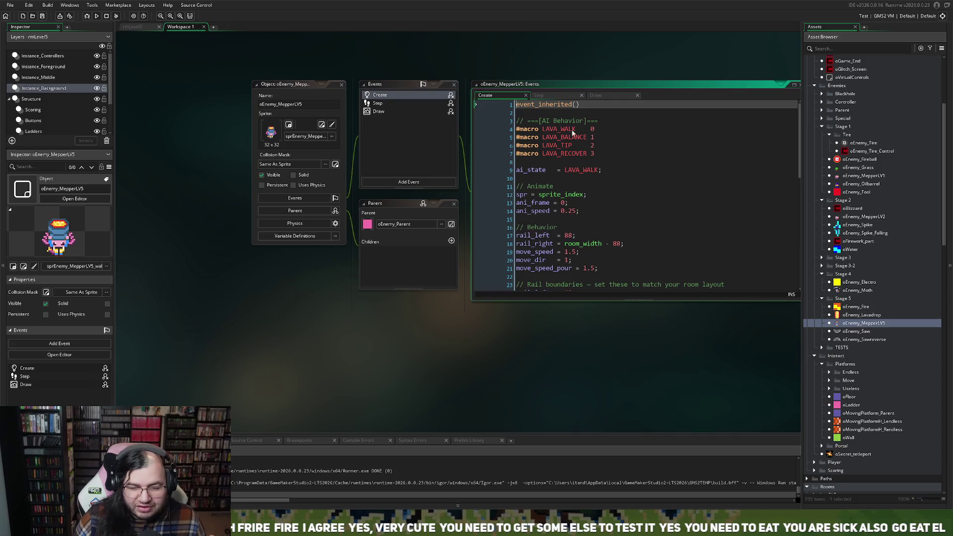
# - Pop oEnemy_MepperLV5's Create code out full-size and review pour speed 1.5 and lava drop settings
pyautogui.click(793, 86)
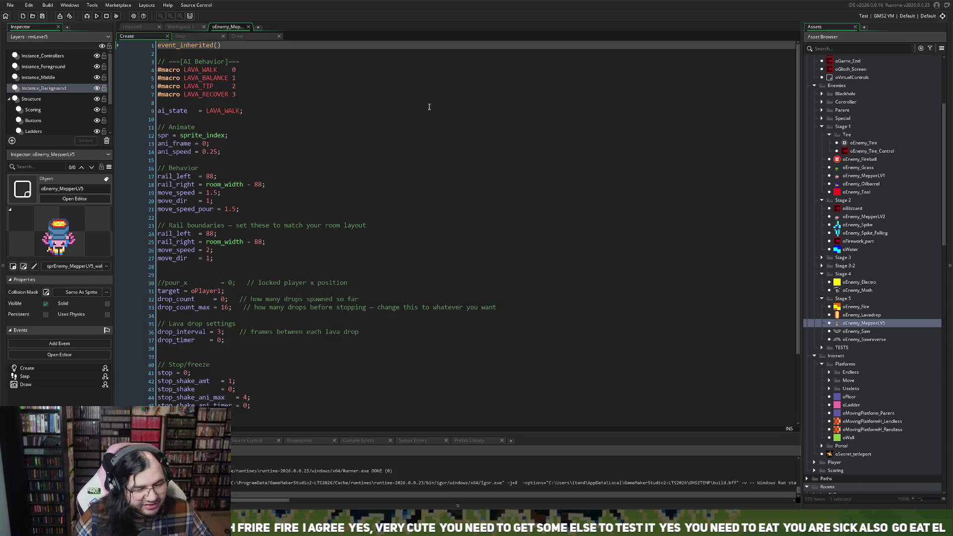
pyautogui.scroll(-2, 313, 196)
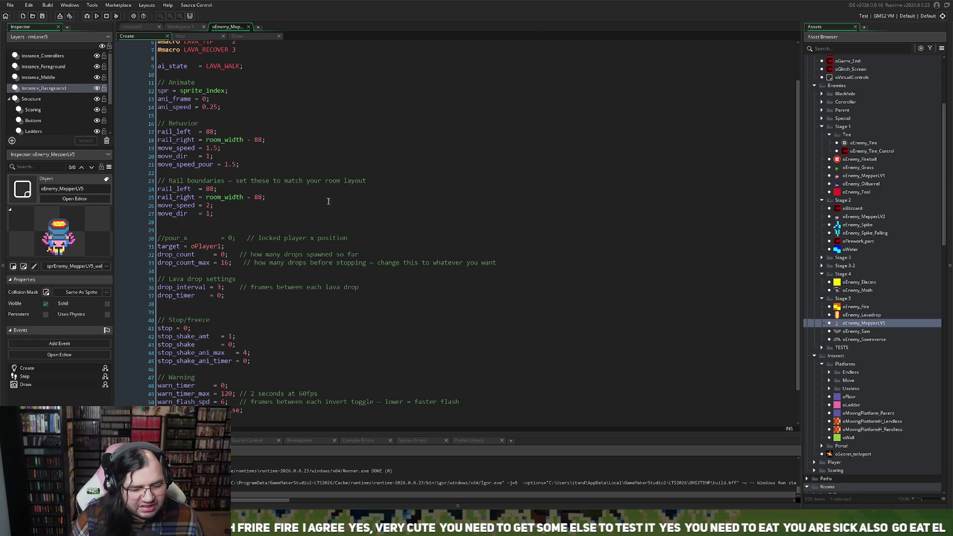
pyautogui.scroll(-2, 328, 201)
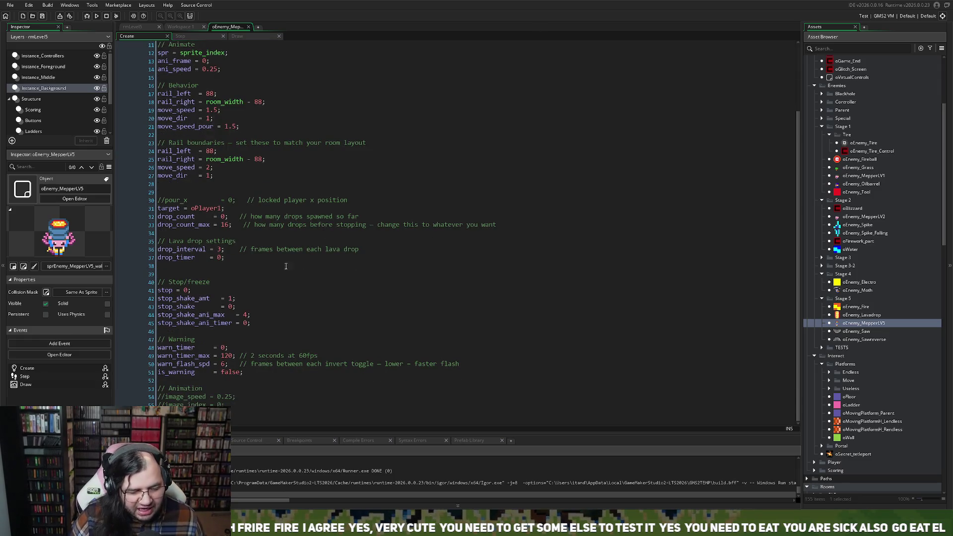
pyautogui.click(229, 325)
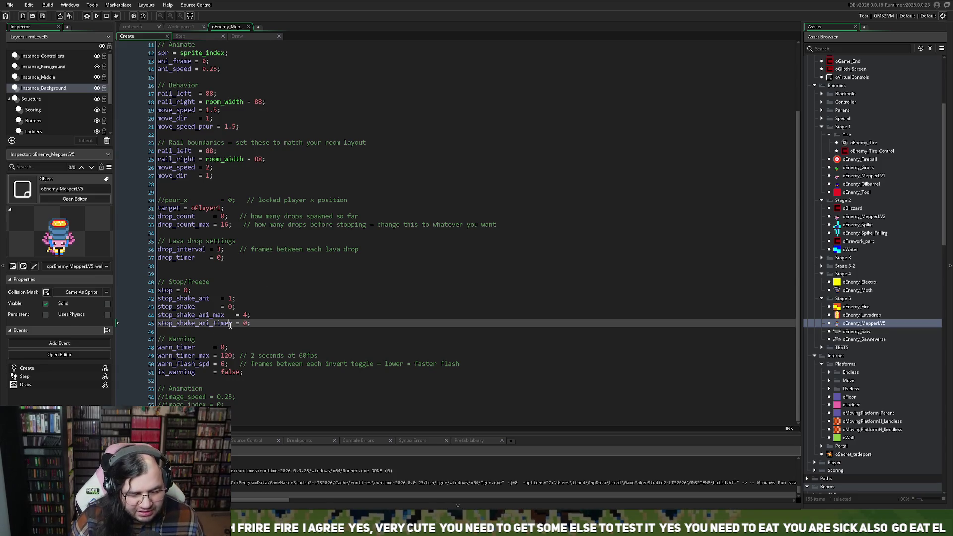
pyautogui.scroll(1, 219, 287)
pyautogui.scroll(3, 219, 287)
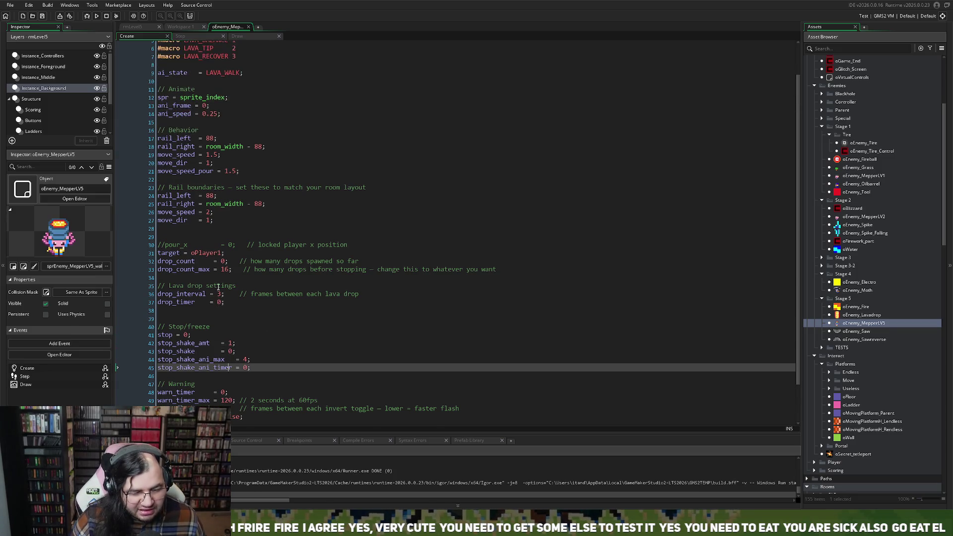
pyautogui.scroll(1, 185, 376)
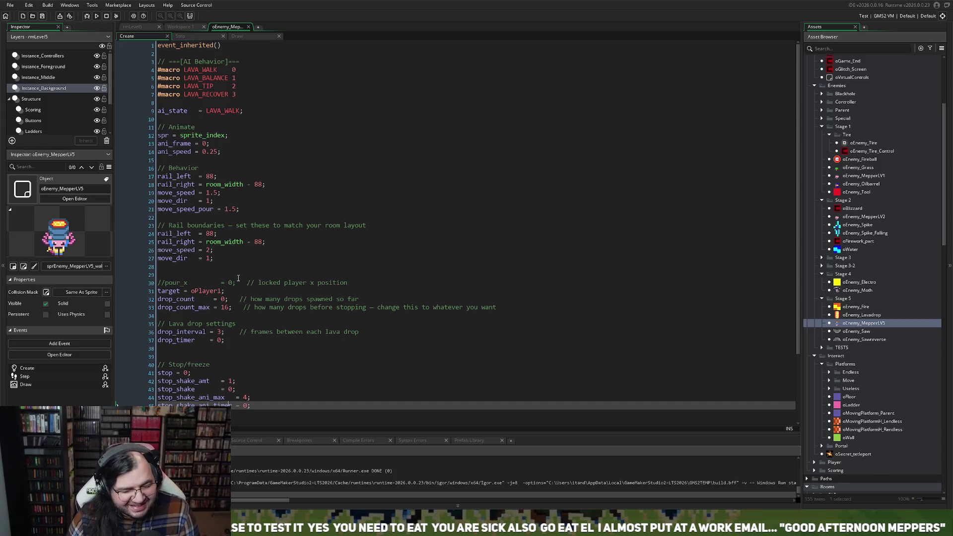
pyautogui.click(196, 36)
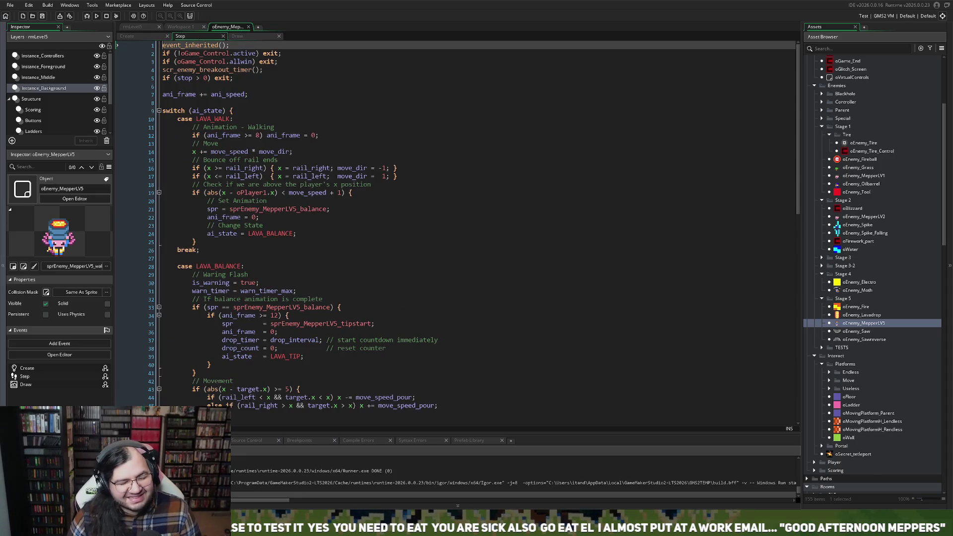
# - Scroll through the Step event's lava-drop and LAVA_RECOVER logic, then return to the Create code
pyautogui.scroll(-15, 476, 234)
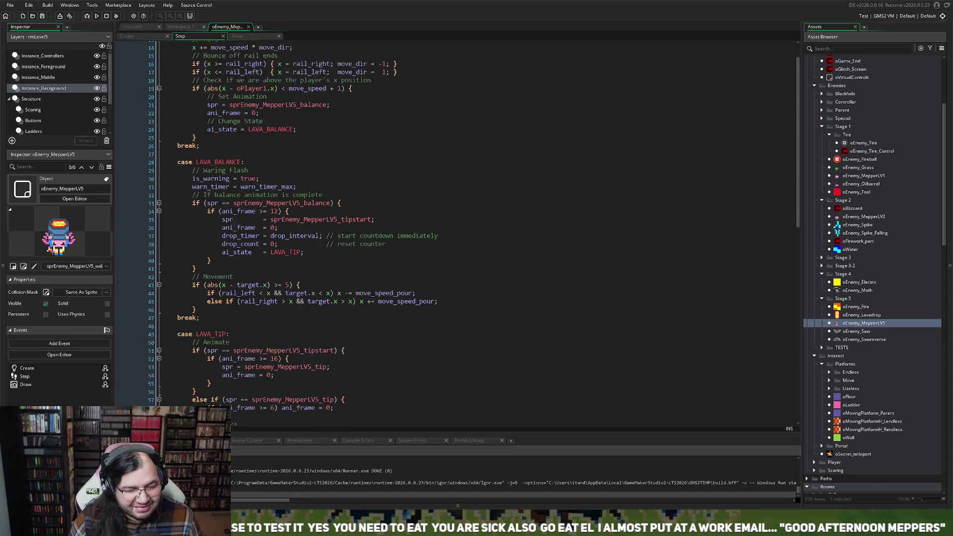
pyautogui.scroll(-2, 474, 234)
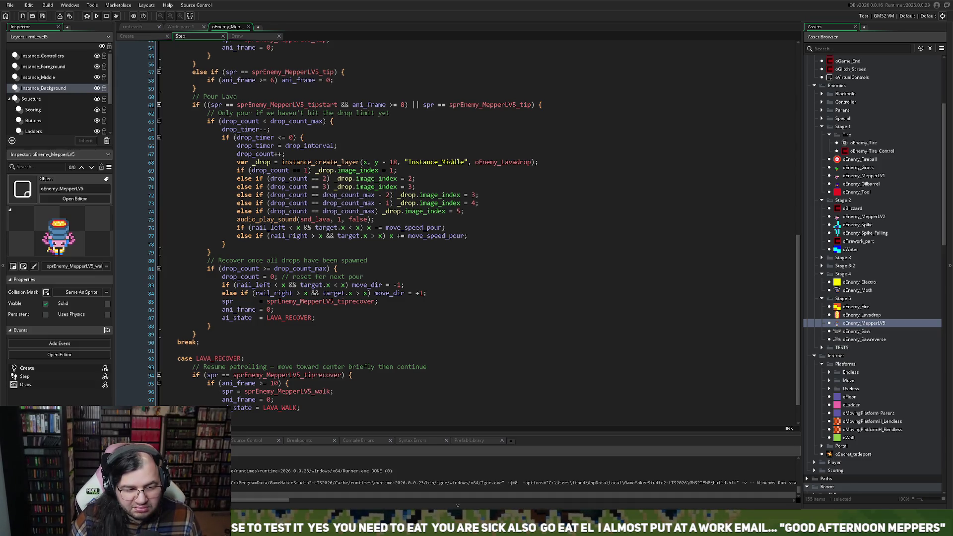
pyautogui.scroll(1, 472, 233)
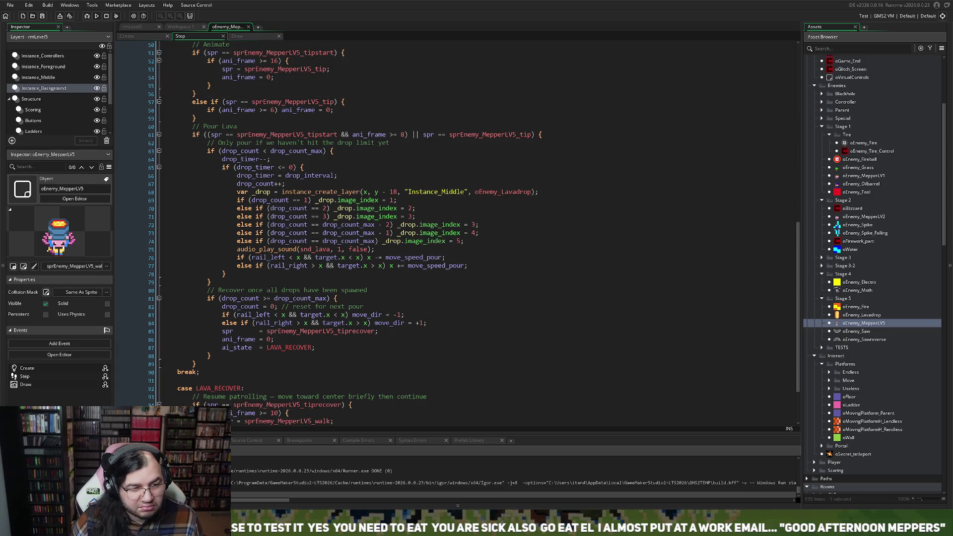
pyautogui.click(137, 37)
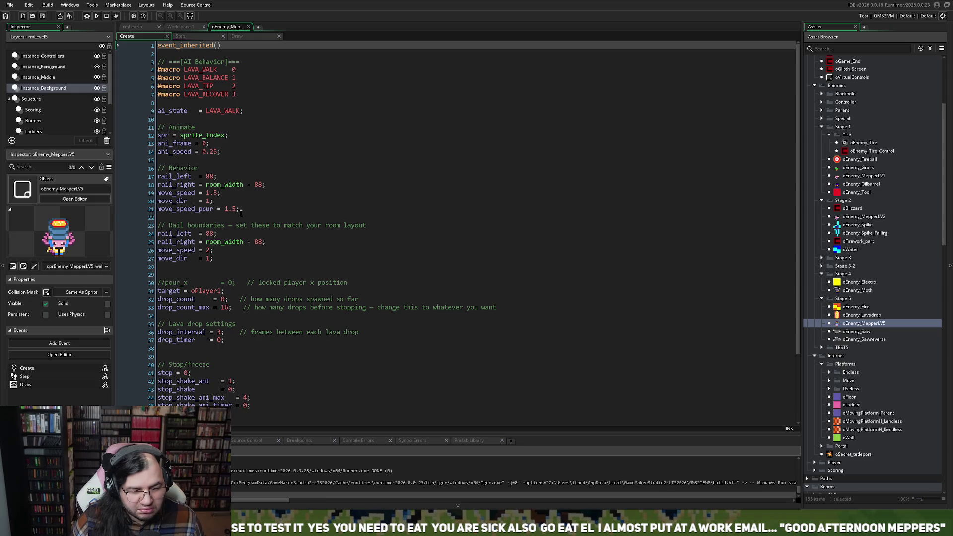
# - Change move_speed_pour from 1.5 to 1 in the Create code and run a test build
pyautogui.doubleClick(233, 209)
pyautogui.press('BackSpace')
pyautogui.press('BackSpace')
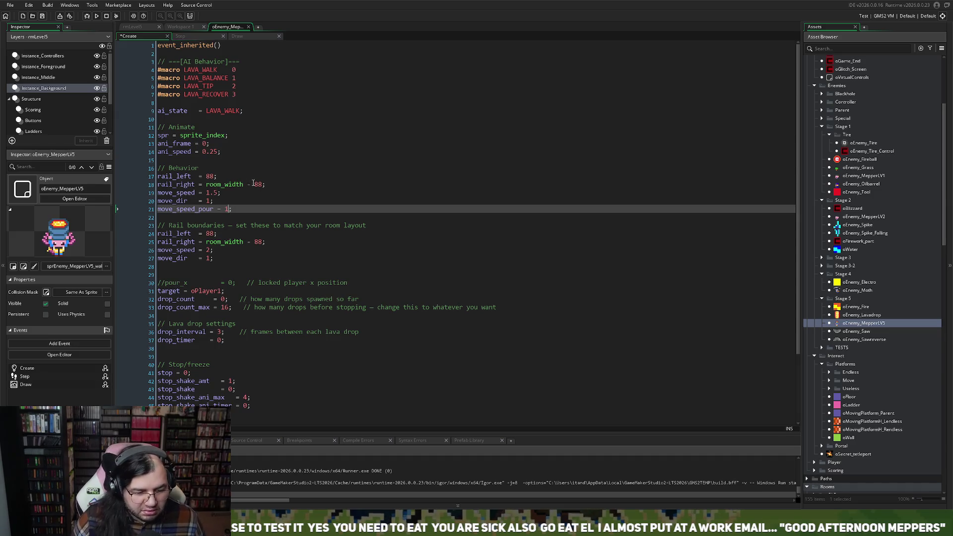
pyautogui.scroll(-3, 256, 199)
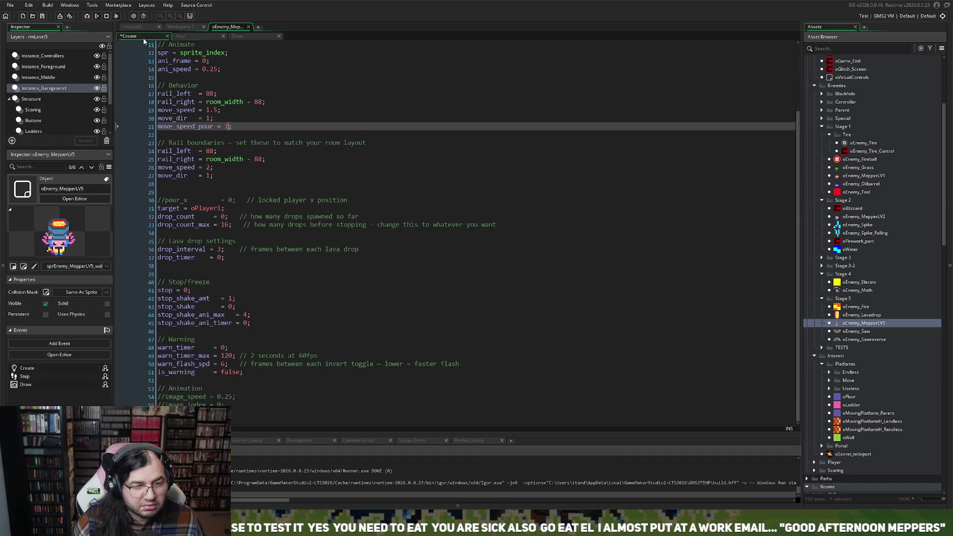
pyautogui.click(96, 16)
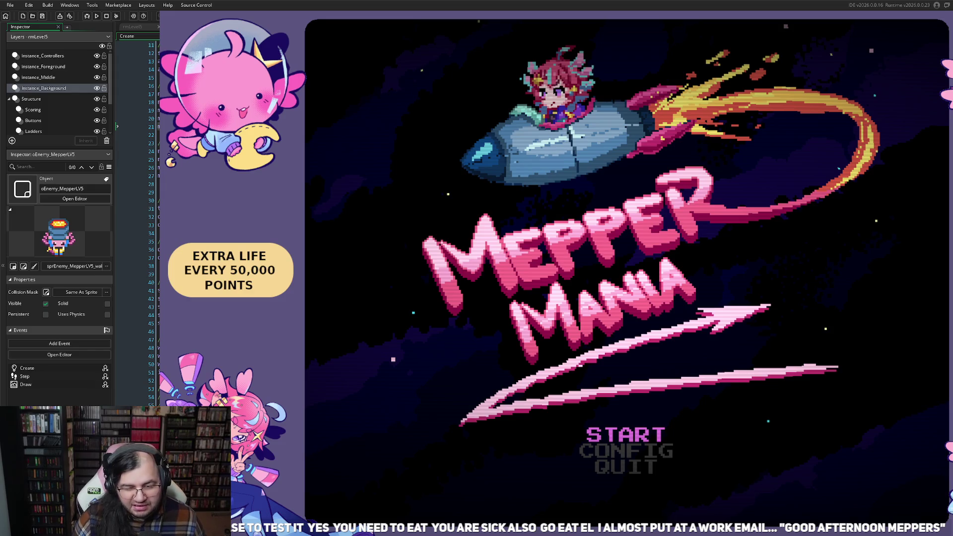
# - From the game's title menu, start a run on Stage 5
pyautogui.press('Return')
pyautogui.press('Down')
pyautogui.press('Right')
pyautogui.press('Right')
pyautogui.press('Right')
pyautogui.press('Up')
pyautogui.press('Return')
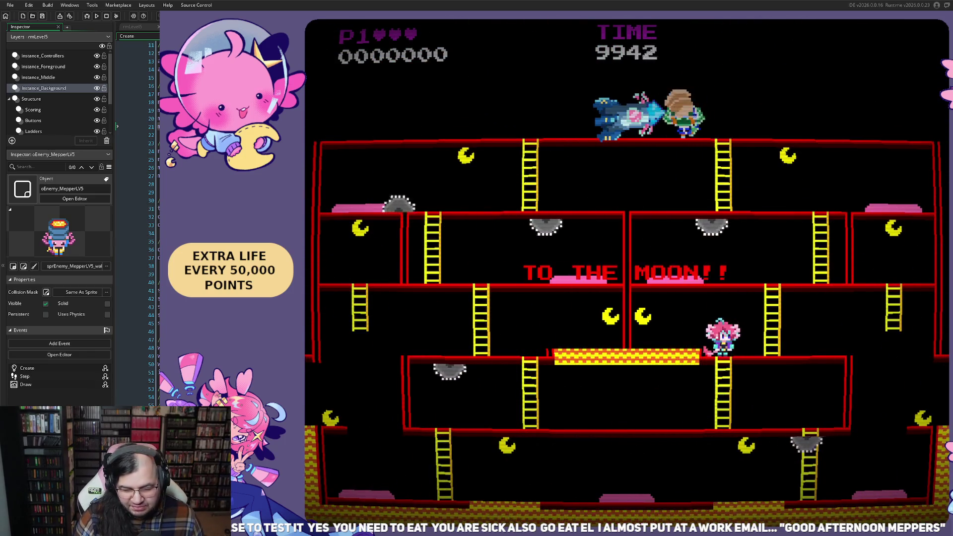
# - Move the player back and forth along the bottom floor to the right-hand ladder
pyautogui.press('Right')
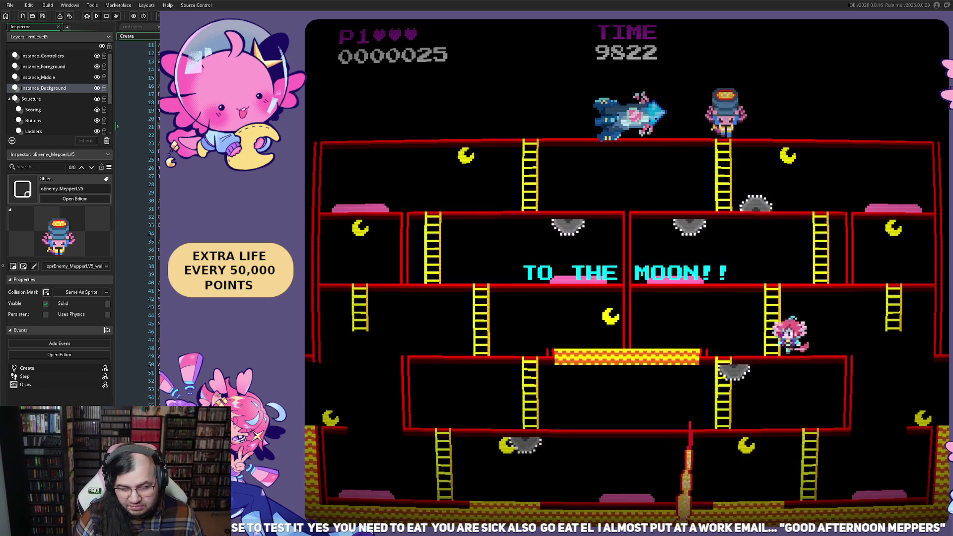
pyautogui.press('Left')
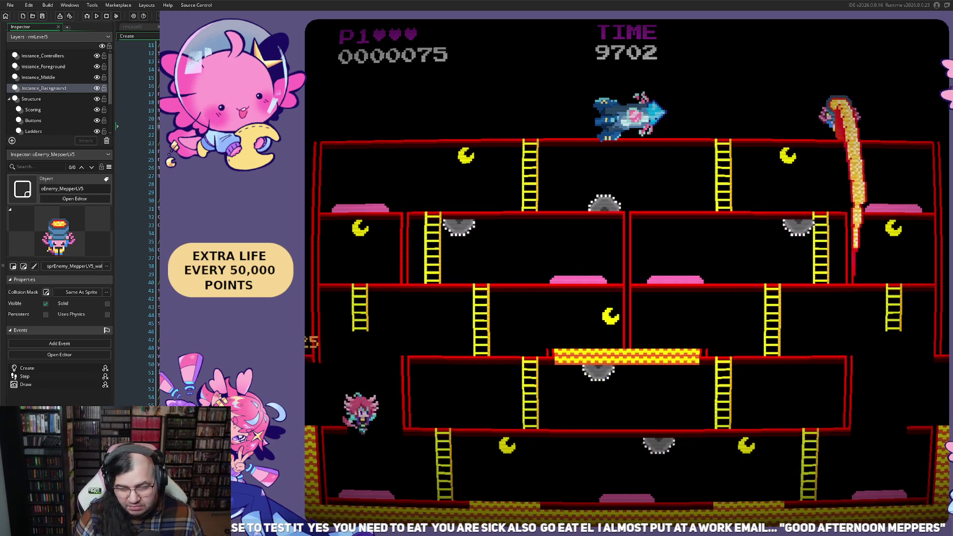
pyautogui.press('Left')
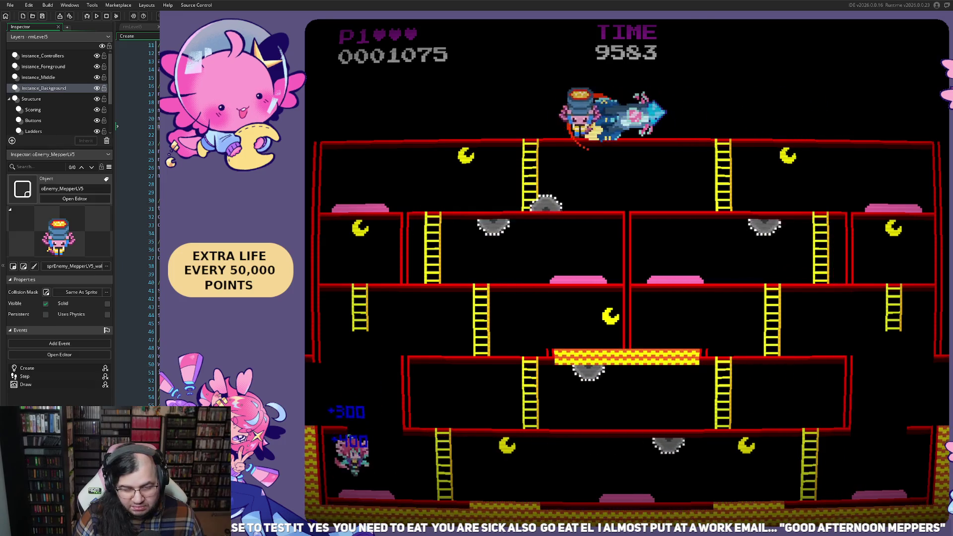
pyautogui.press('Right')
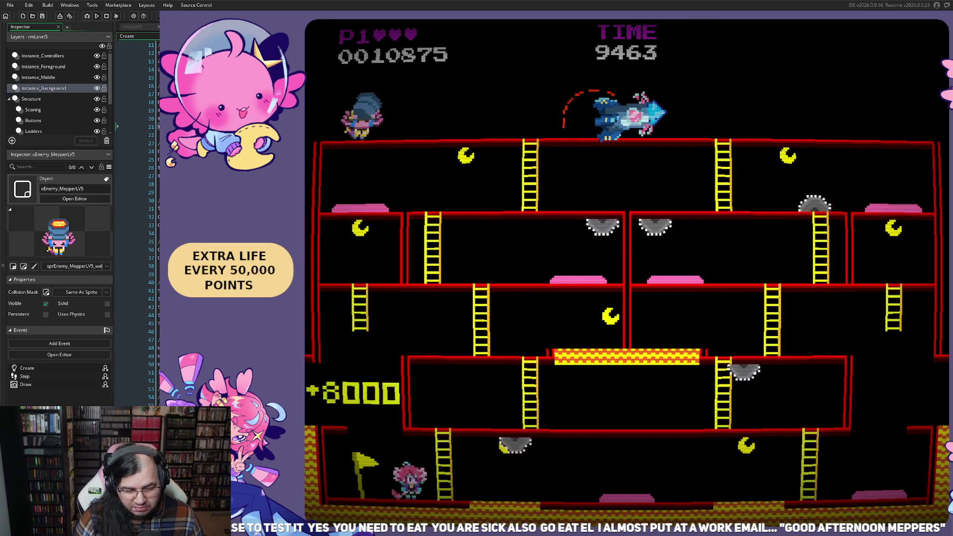
pyautogui.press('Left')
pyautogui.press('Right')
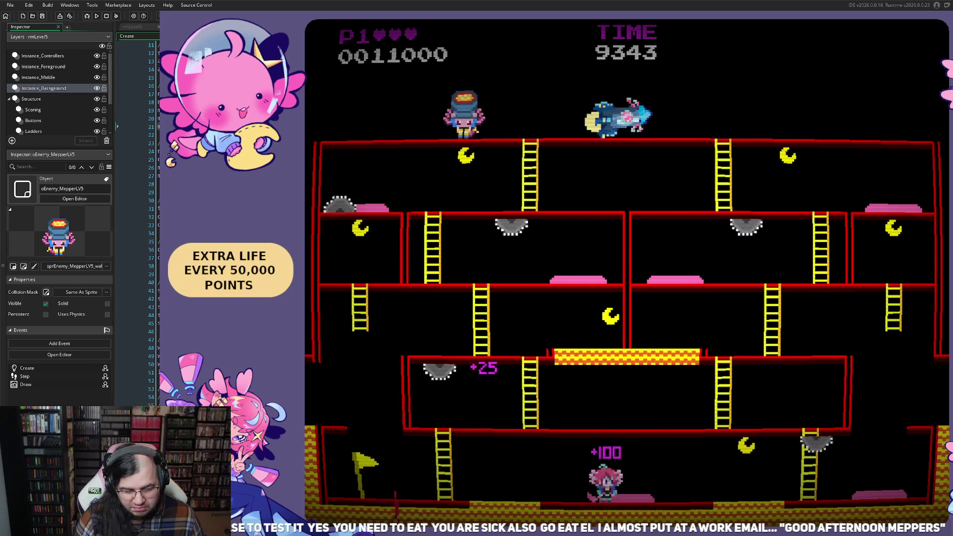
pyautogui.press('Left')
pyautogui.press('Right')
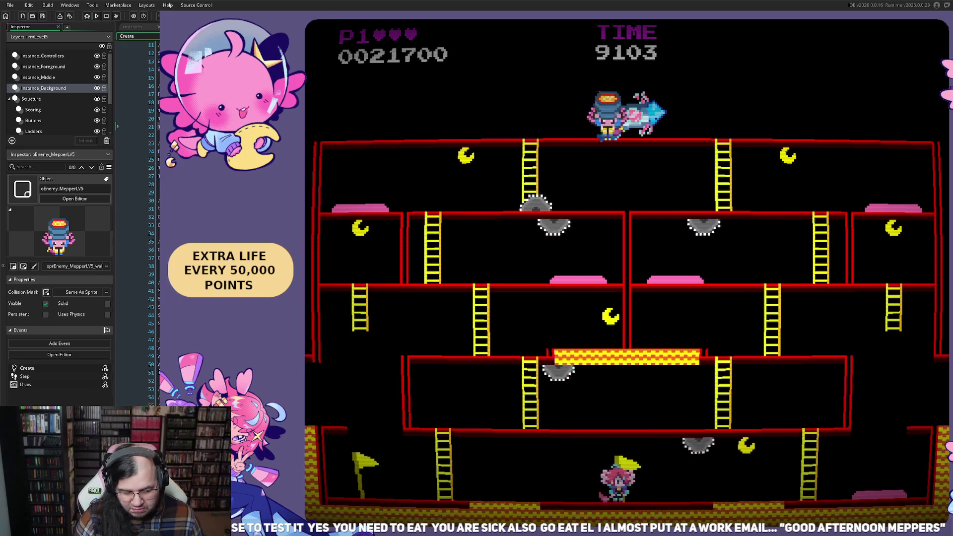
pyautogui.press('Right')
# - Climb the upper floors, jump for the yellow item, finish the level and close the game
pyautogui.press('Up')
pyautogui.press('Left')
pyautogui.press('Right')
pyautogui.press('Up')
pyautogui.press('Right')
pyautogui.press('Left')
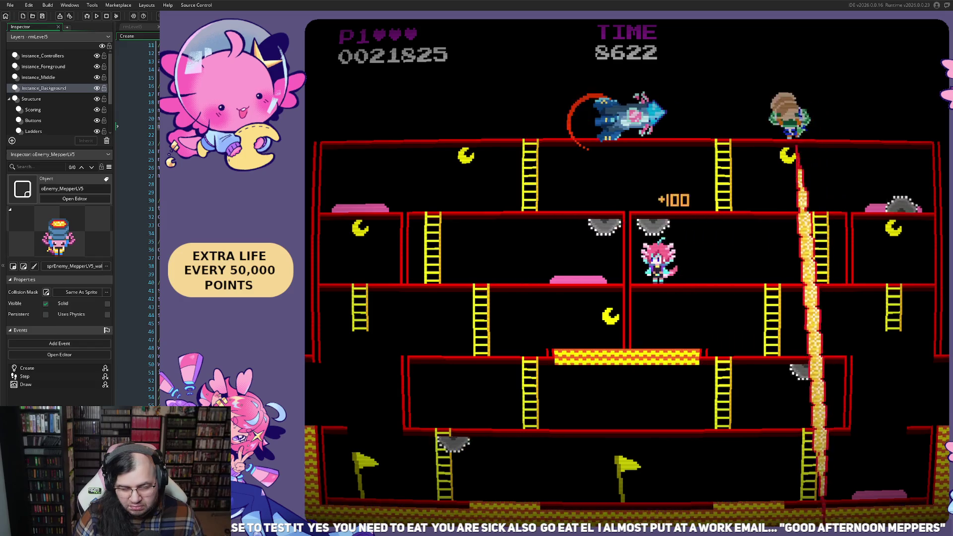
pyautogui.press('Right')
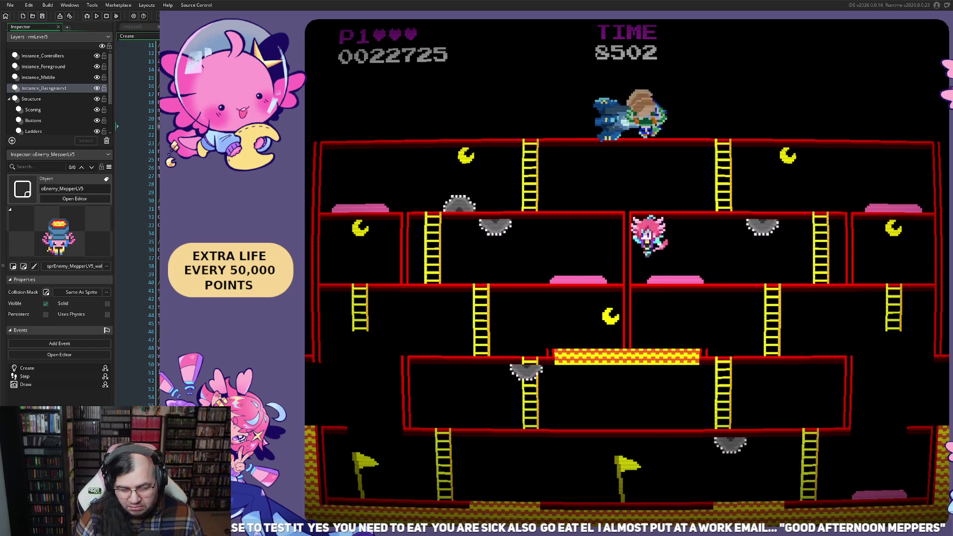
pyautogui.press('space')
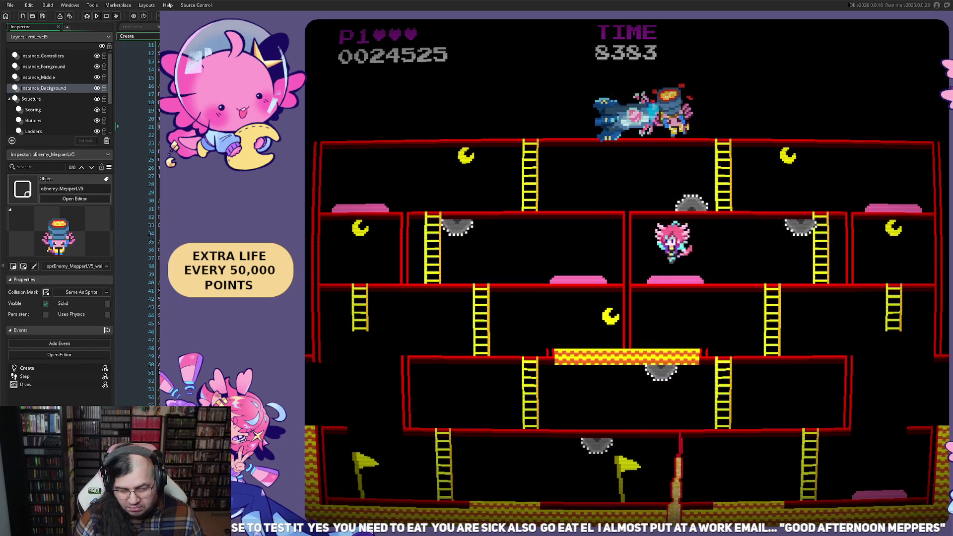
pyautogui.press('Right')
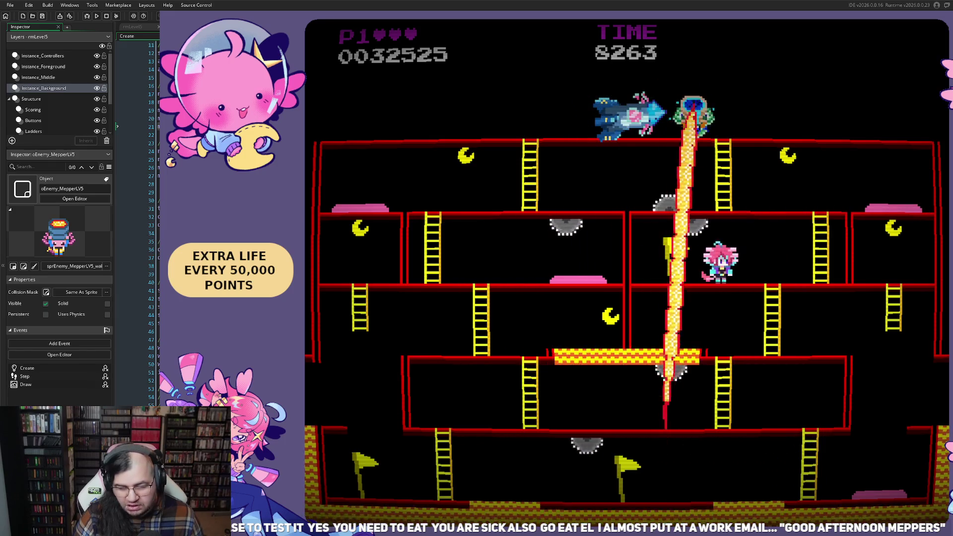
pyautogui.press('Left')
pyautogui.press('Right')
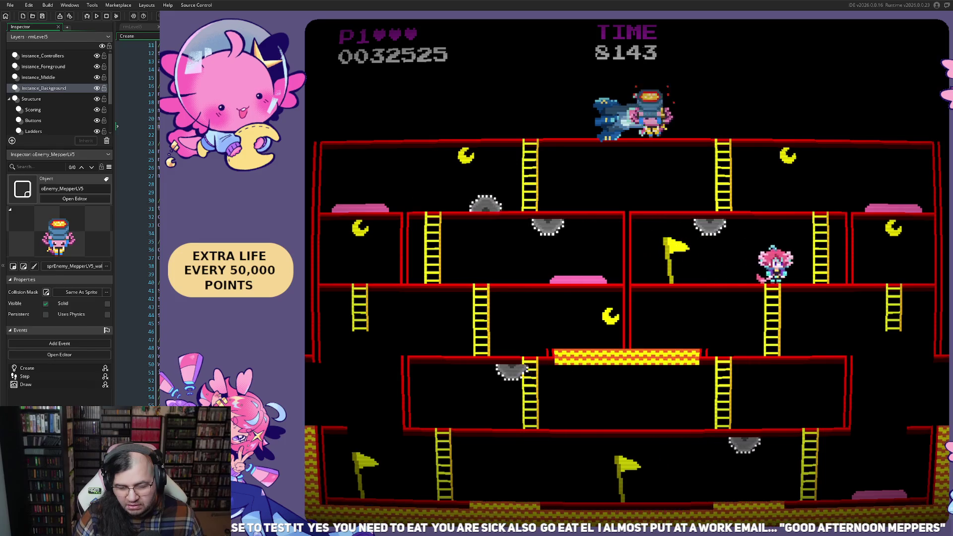
pyautogui.press('Up')
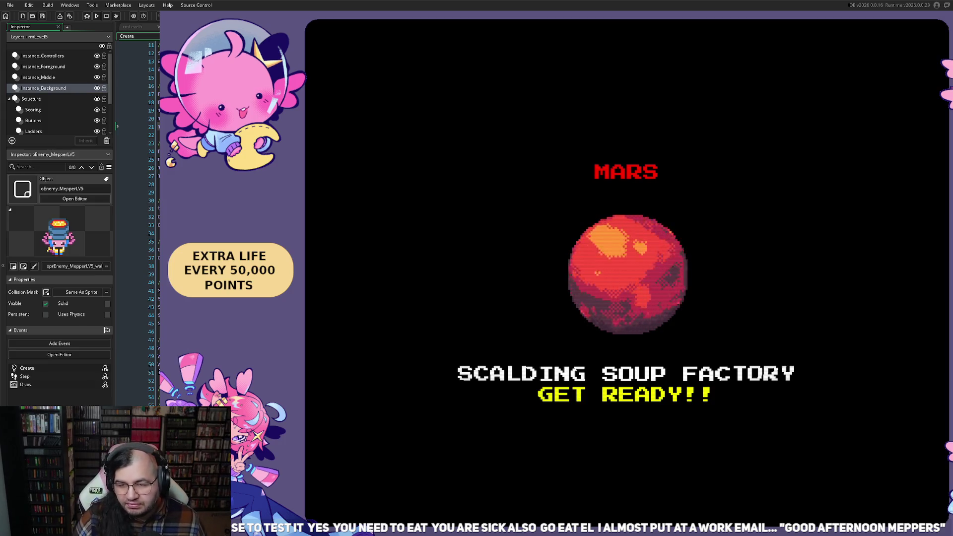
pyautogui.press('Escape')
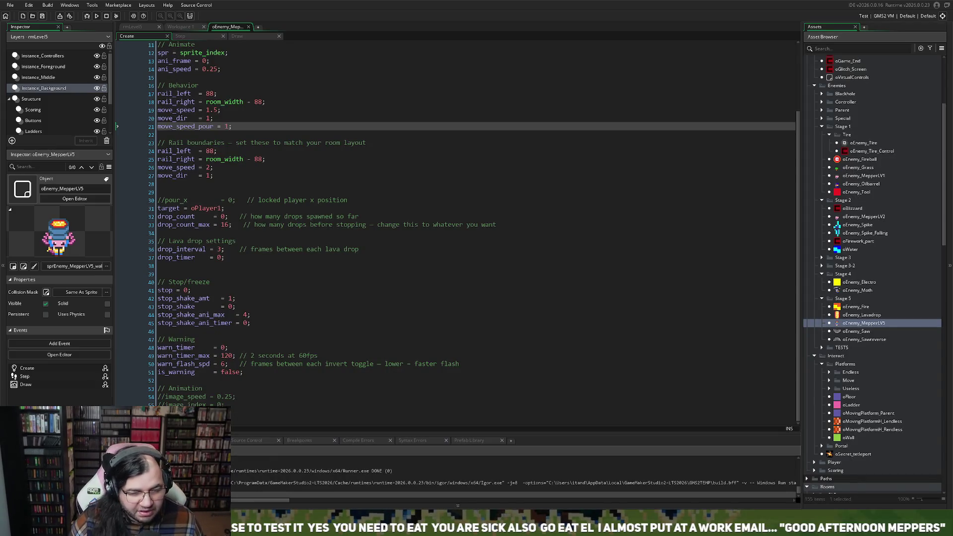
# - Set move_speed_pour to 1.25 on line 21 and rerun the game
pyautogui.click(209, 118)
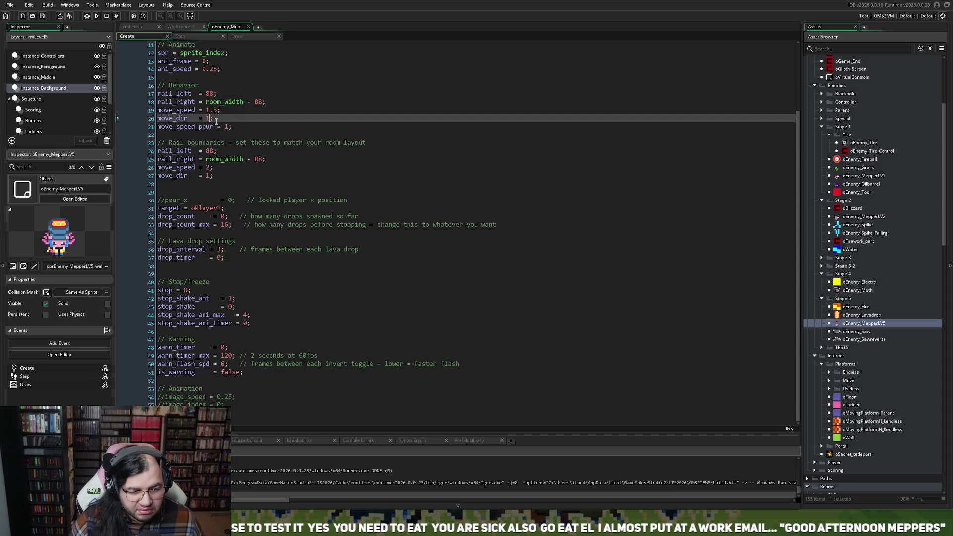
pyautogui.click(228, 127)
pyautogui.write('.25')
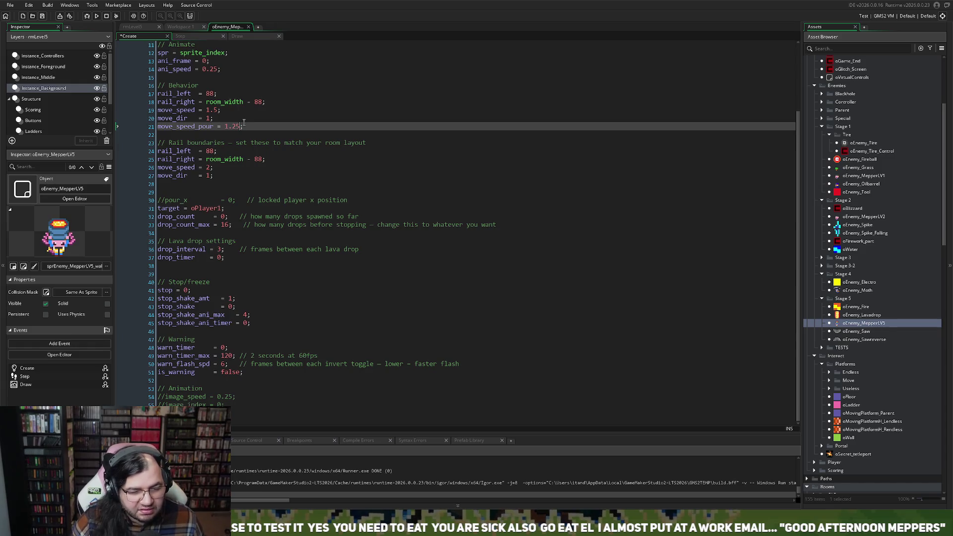
pyautogui.click(96, 16)
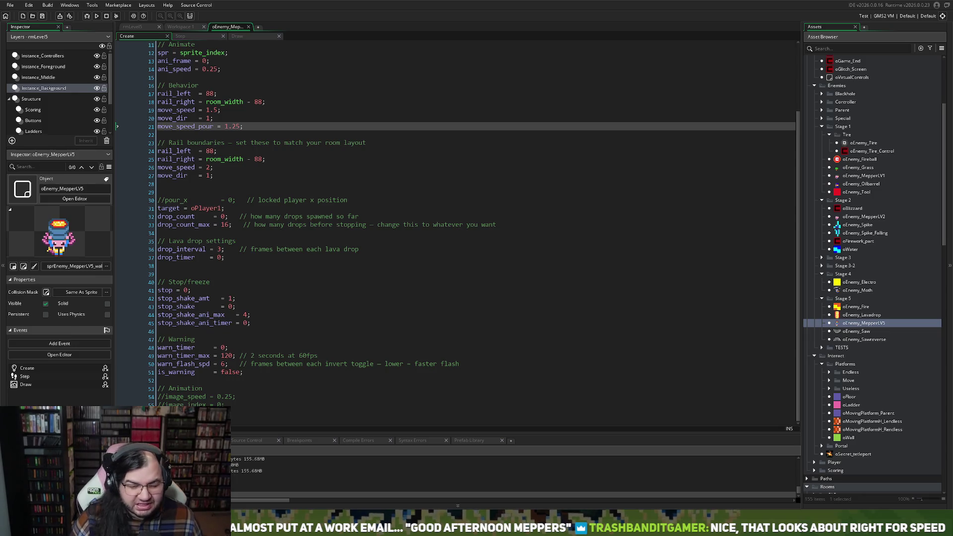
# - From the title menu, start a run on Stage 5
pyautogui.press('Return')
pyautogui.press('Down')
pyautogui.press('Right')
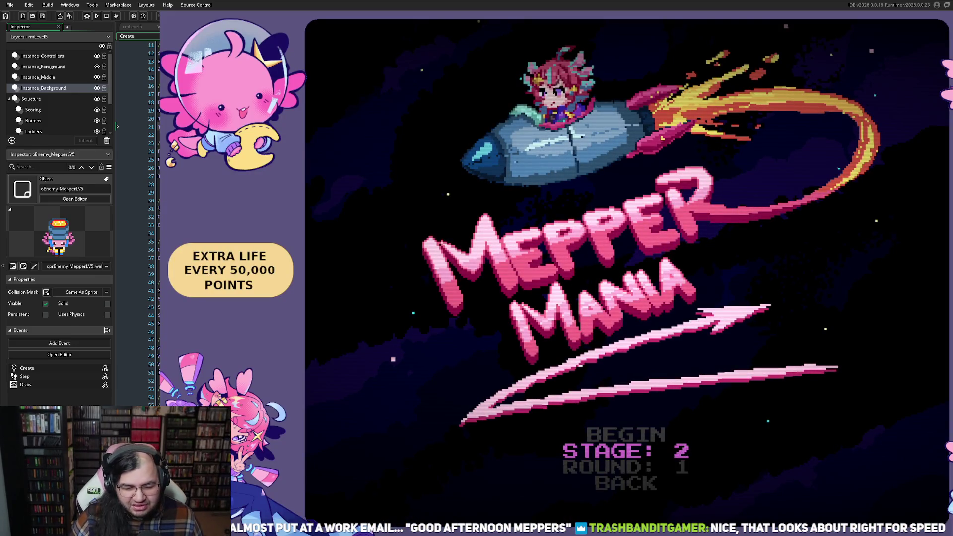
pyautogui.press('Return')
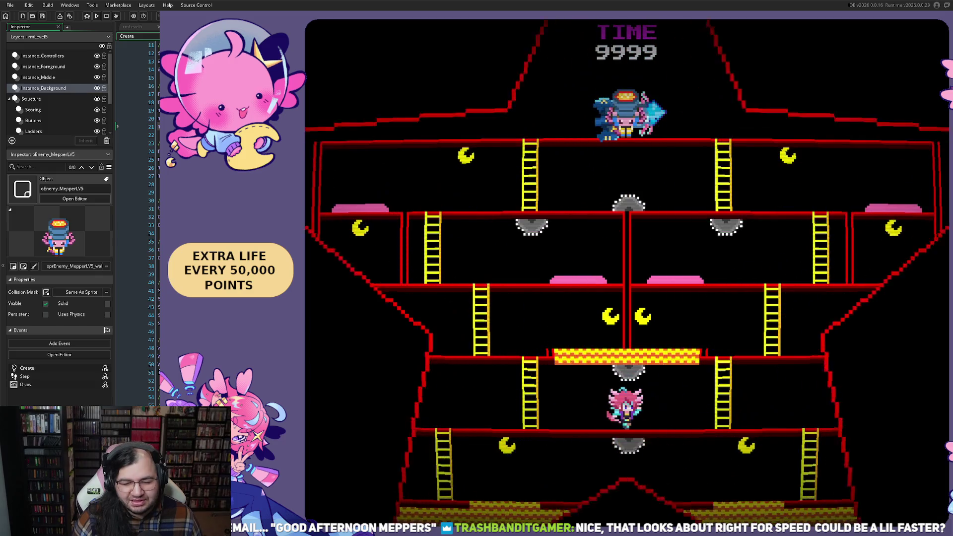
# - Climb and drop between floors, working the player up toward the upper floors
pyautogui.press('Left')
pyautogui.press('Up')
pyautogui.press('Left')
pyautogui.press('Left')
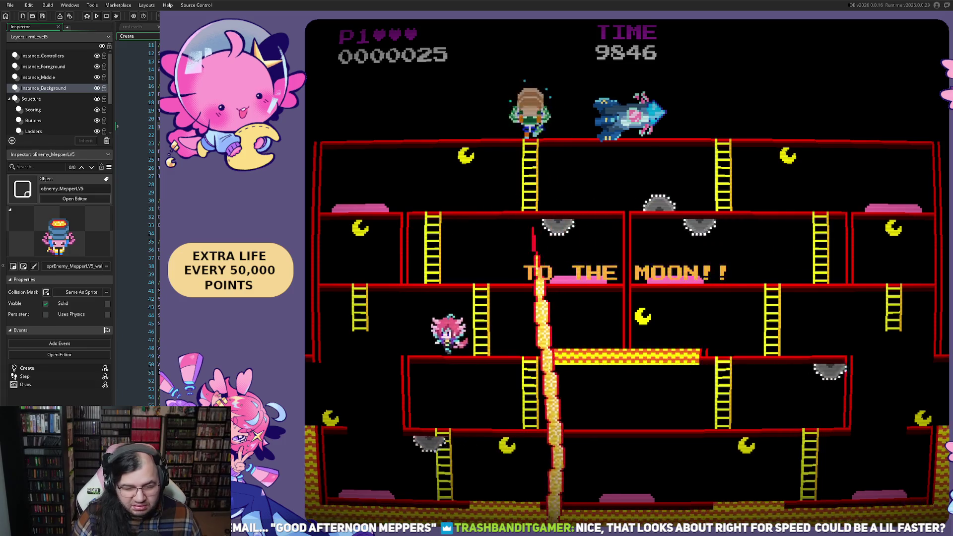
pyautogui.press('Left')
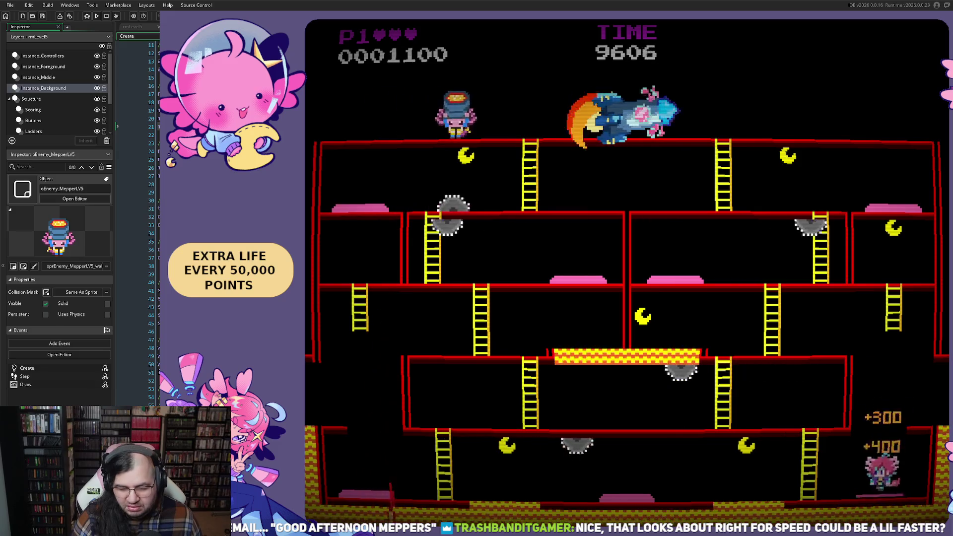
pyautogui.press('Left')
pyautogui.press('Up')
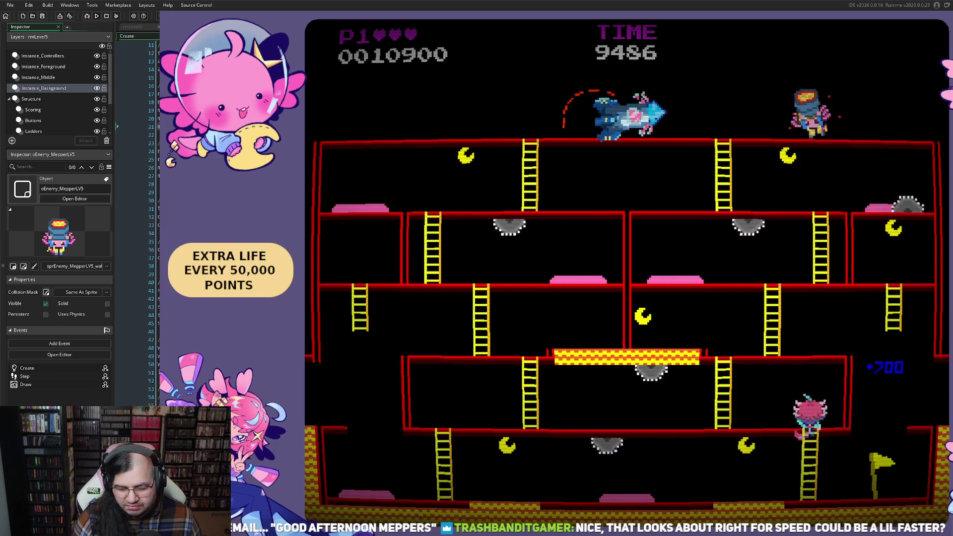
pyautogui.press('Right')
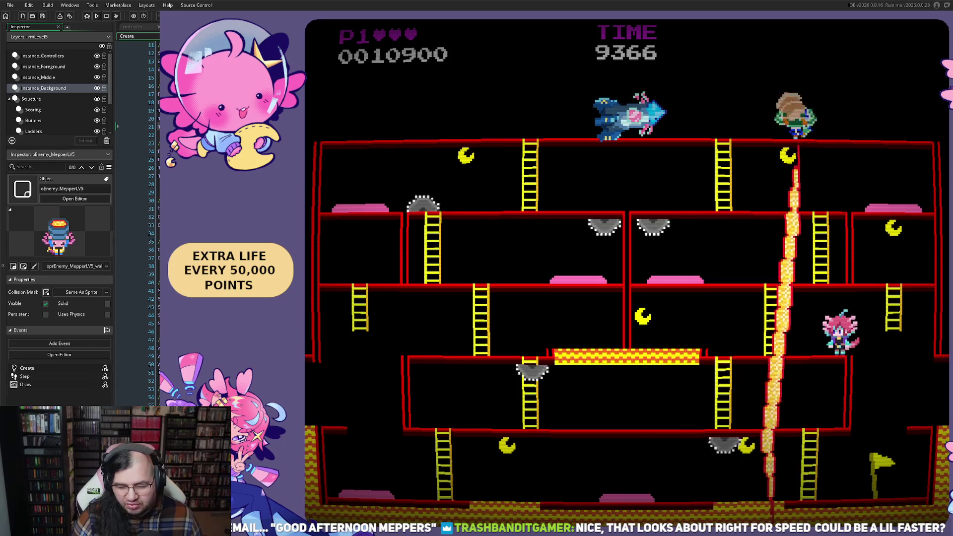
pyautogui.press('Left')
pyautogui.press('Up')
# - Dodge back and forth, jump a saw, then close the game to return to the code
pyautogui.press('Right')
pyautogui.press('Left')
pyautogui.press('Right')
pyautogui.press('Right')
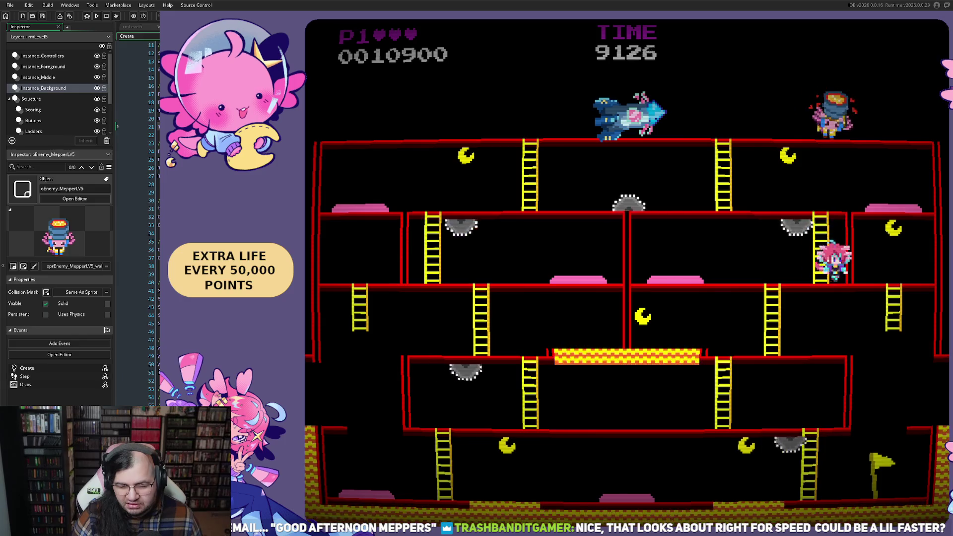
pyautogui.press('Left')
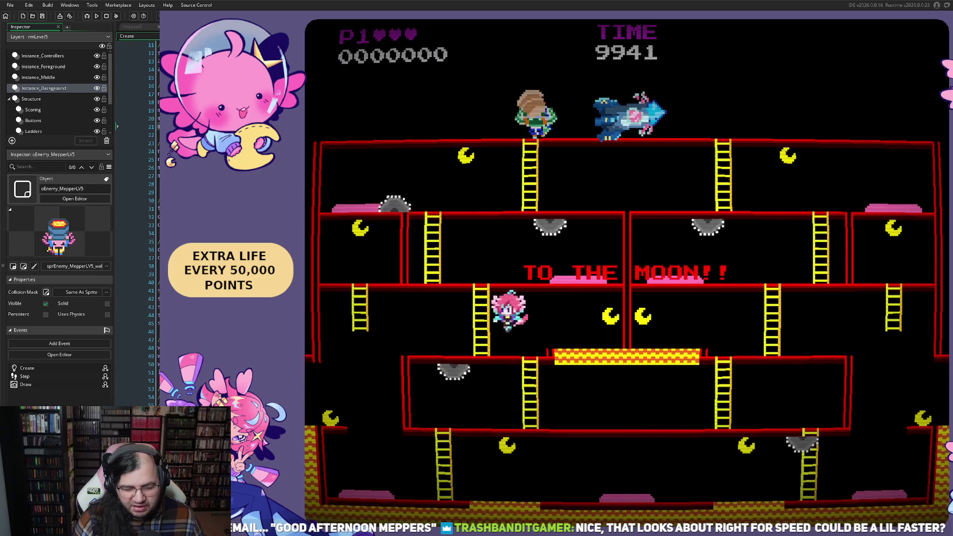
pyautogui.press('Right')
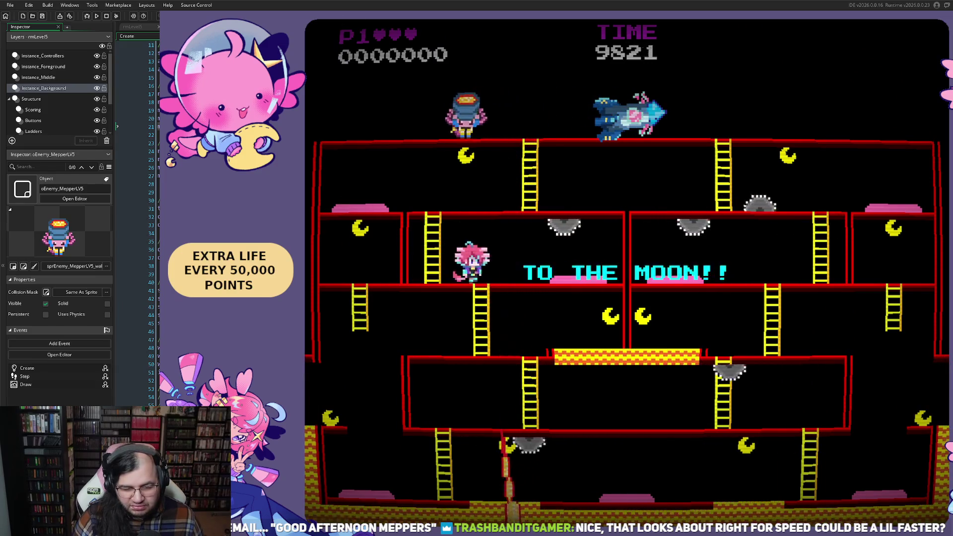
pyautogui.press('space')
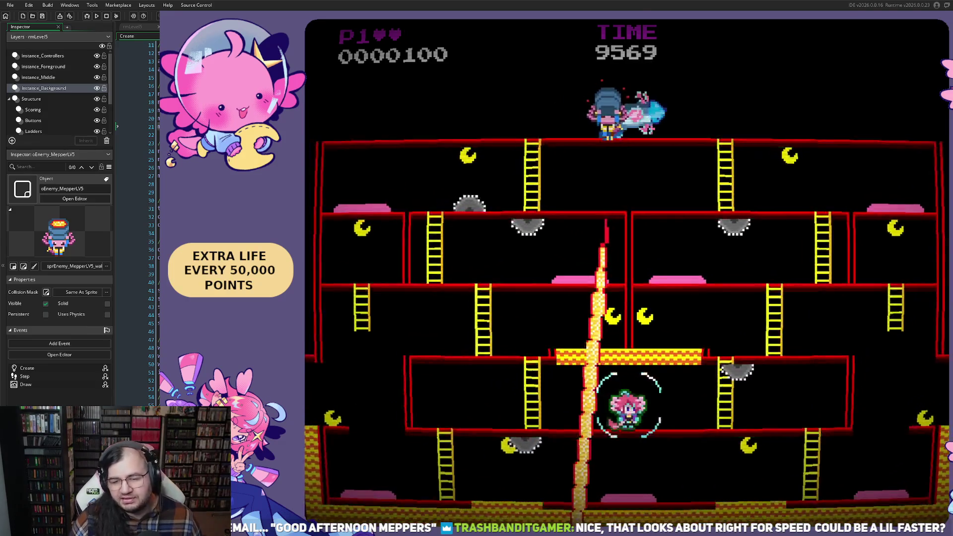
pyautogui.press('Escape')
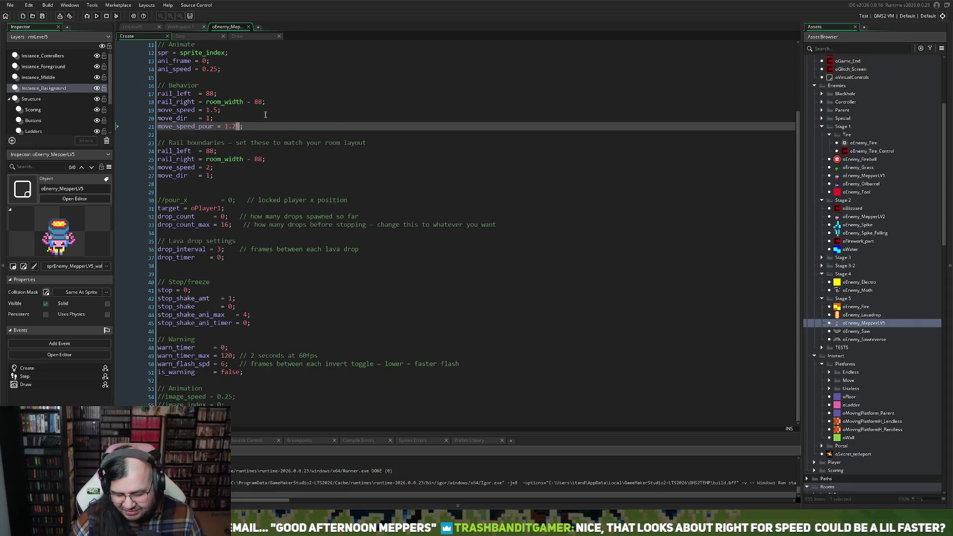
# - Run the build with move_speed_pour 1.2 and begin Stage 5, Round 1
pyautogui.click(97, 17)
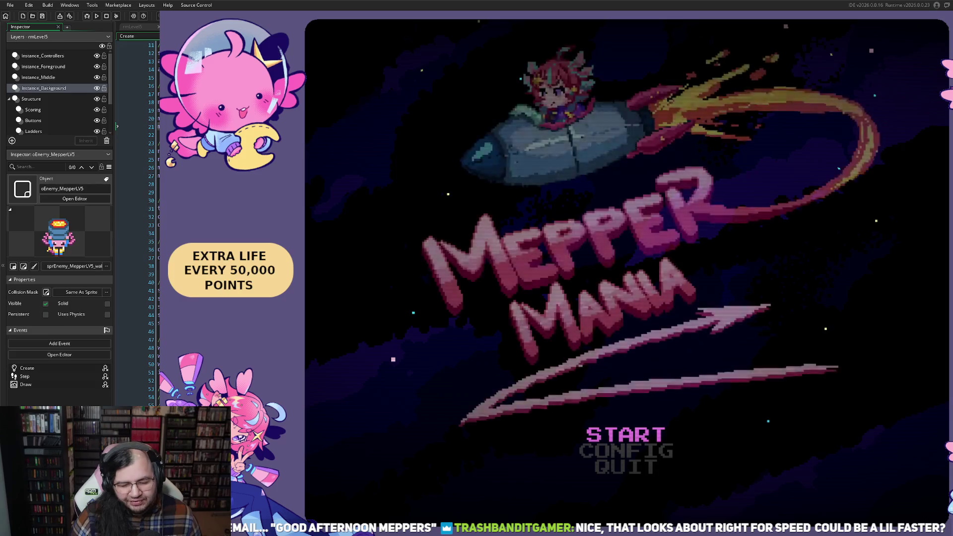
pyautogui.press('Return')
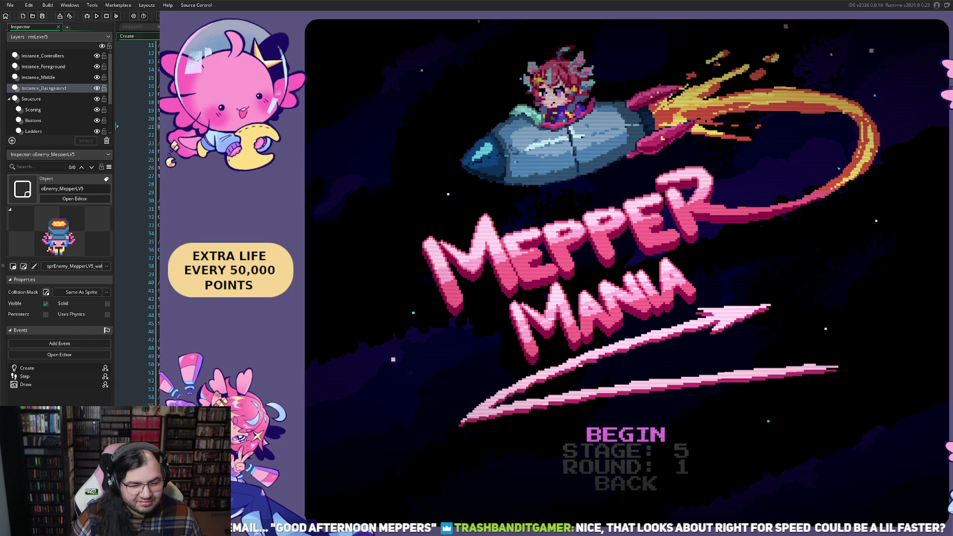
pyautogui.press('Return')
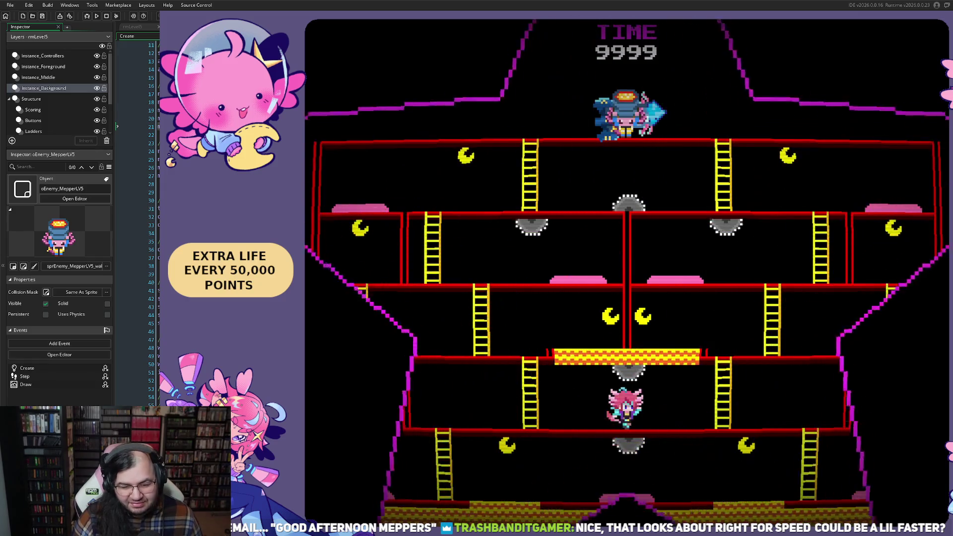
# - Climb the first ladders, jump left over the saws and grab the bonus
pyautogui.press('Right')
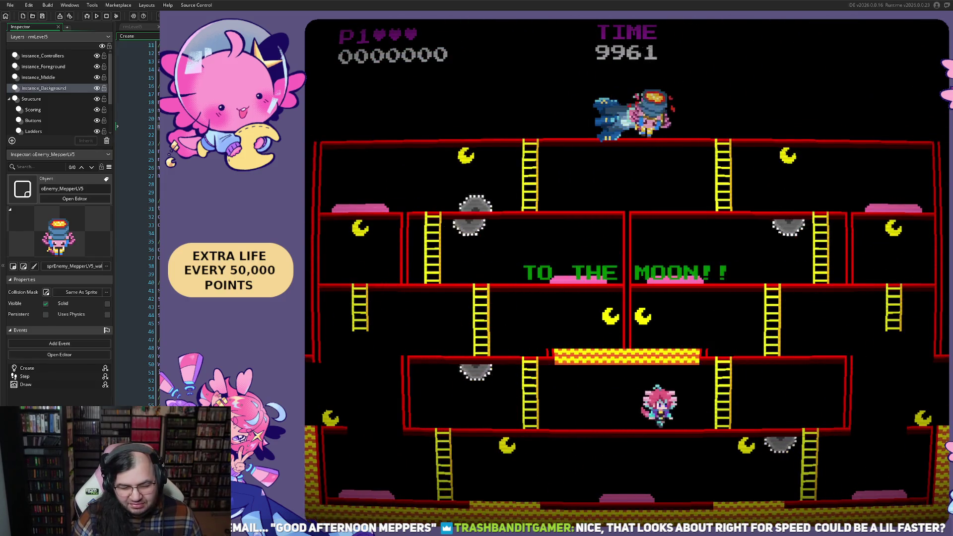
pyautogui.press('Up')
pyautogui.press('Right')
pyautogui.press('Left')
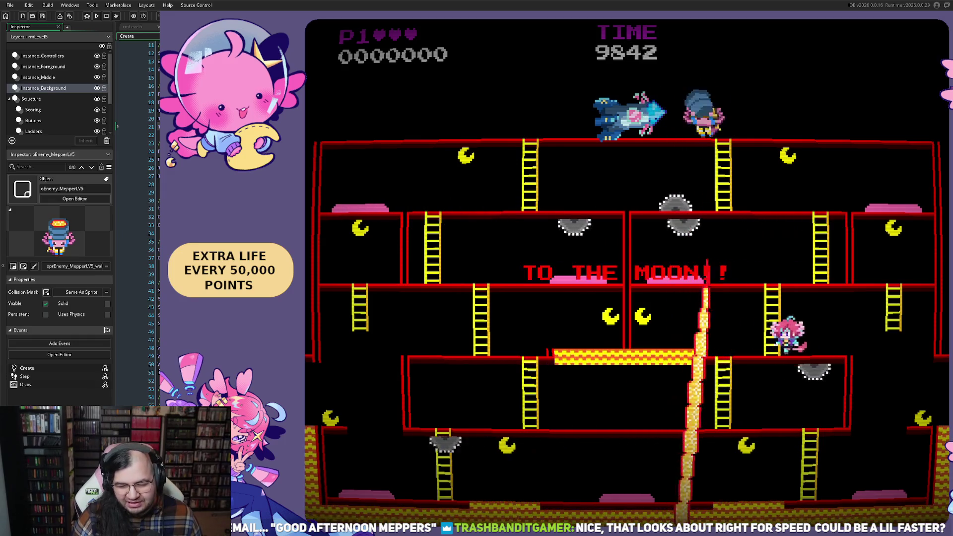
pyautogui.press('Up')
pyautogui.press('Right')
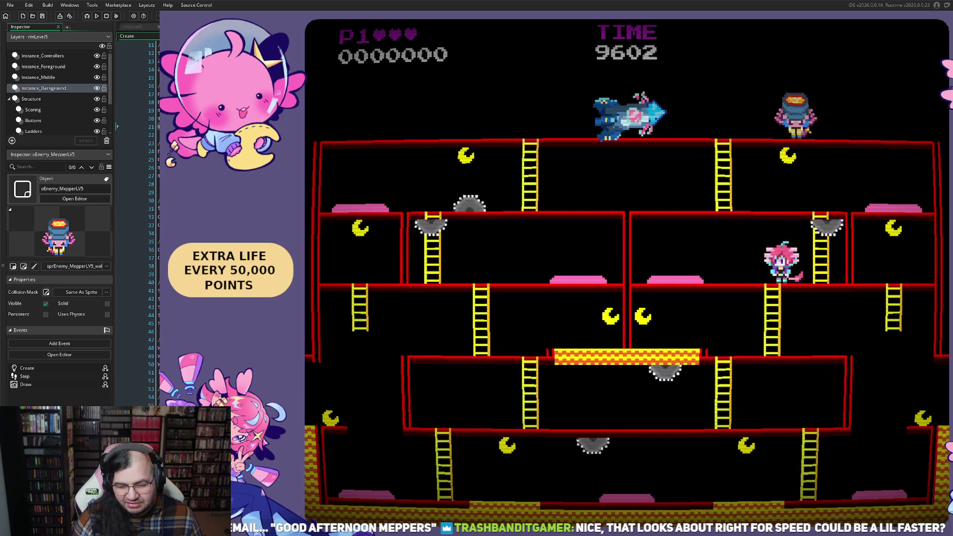
pyautogui.press('Left')
pyautogui.press('Left')
pyautogui.press('space')
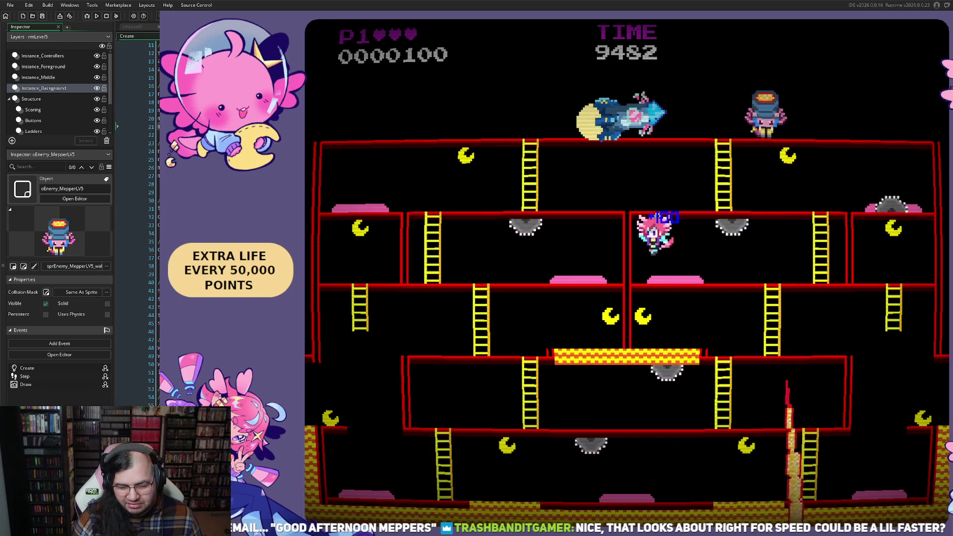
pyautogui.press('Right')
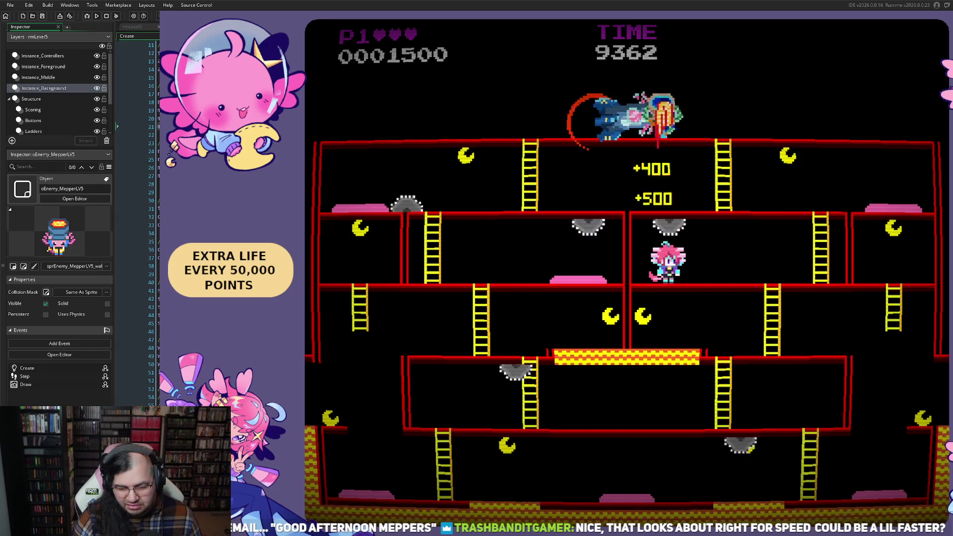
pyautogui.press('Left')
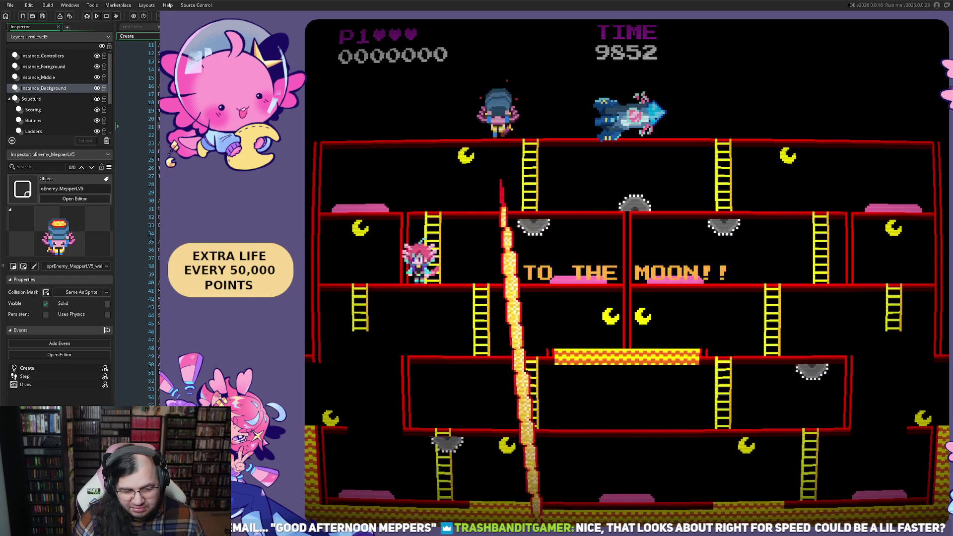
pyautogui.press('Right')
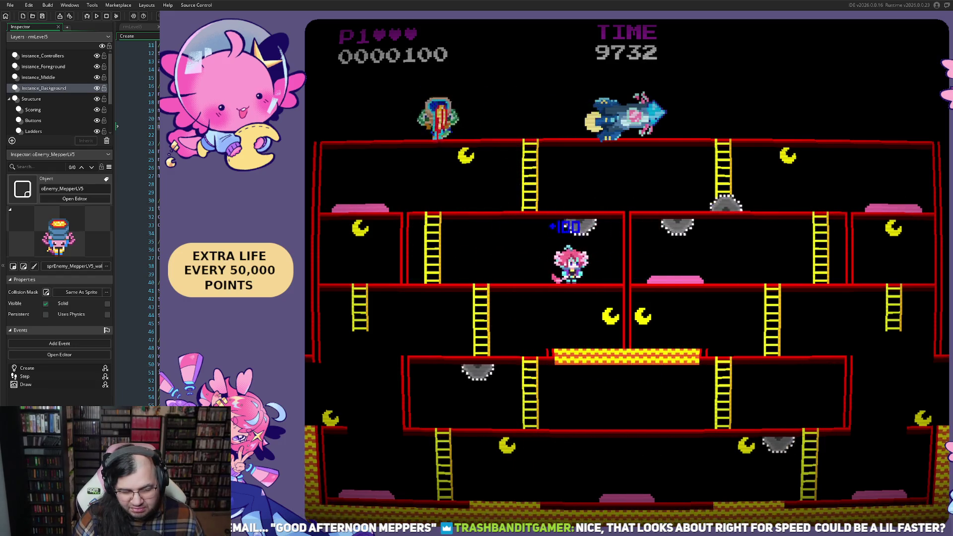
pyautogui.press('Right')
pyautogui.press('Left')
pyautogui.press('Left')
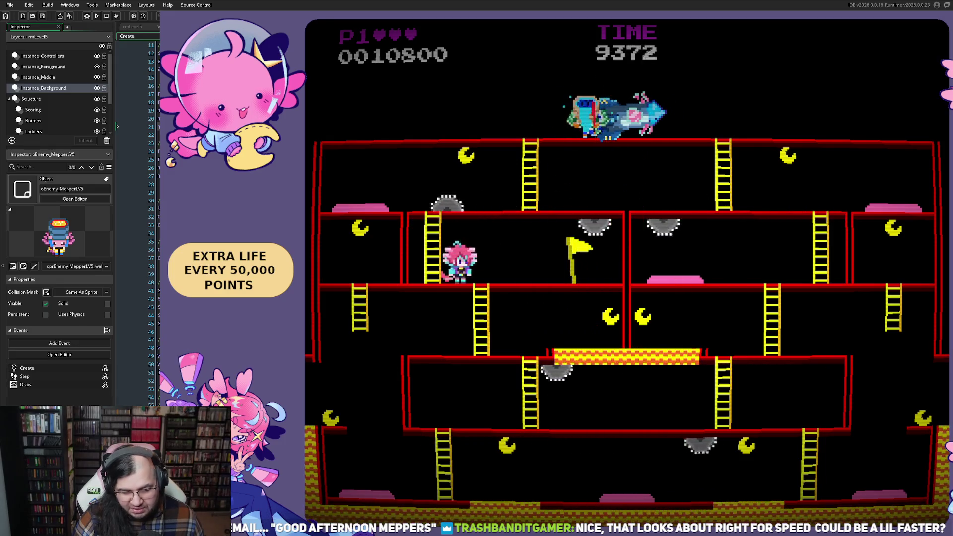
pyautogui.press('Up')
pyautogui.press('Left')
pyautogui.press('space')
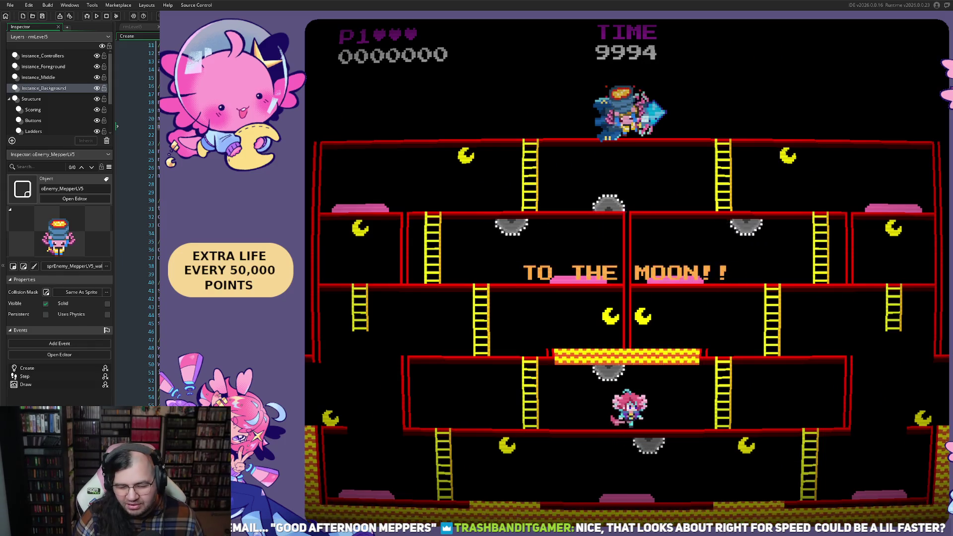
# - Jump over the saws on the lower floor and move past the new flag
pyautogui.press('Right')
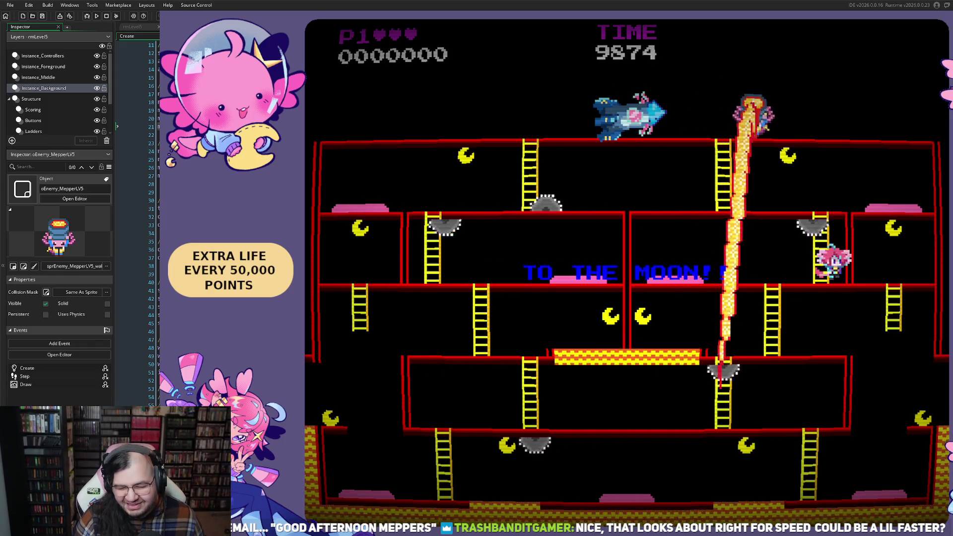
pyautogui.press('Left')
pyautogui.press('Right')
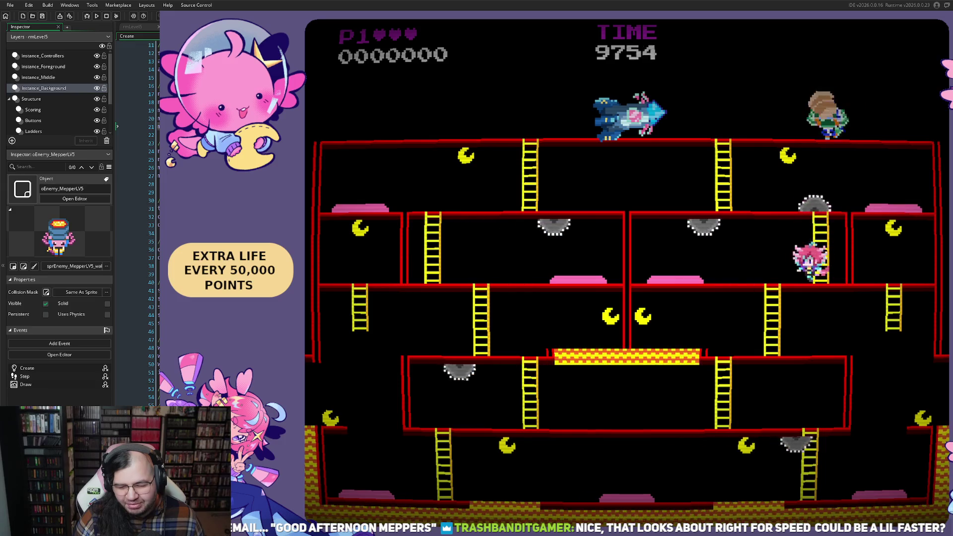
pyautogui.press('Left')
pyautogui.press('space')
pyautogui.press('space')
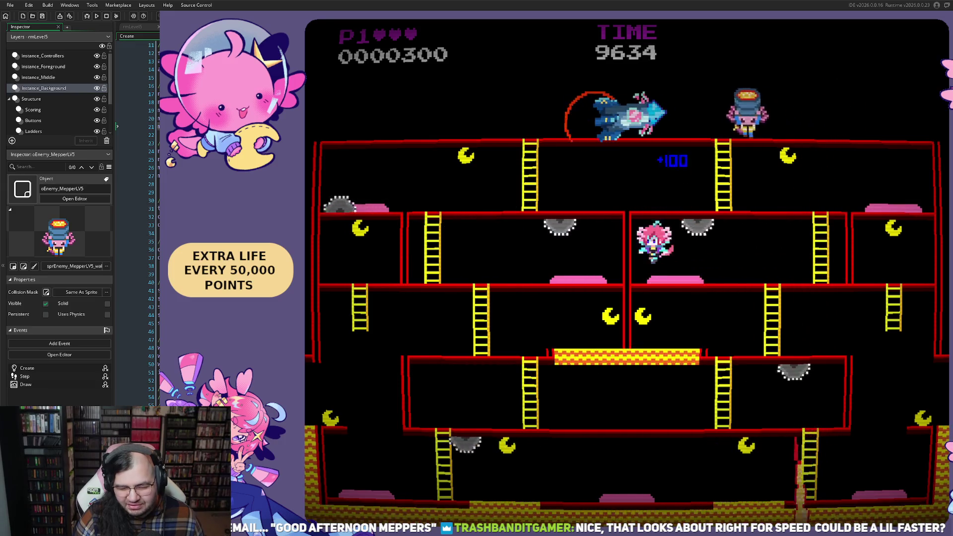
pyautogui.press('space')
pyautogui.press('Right')
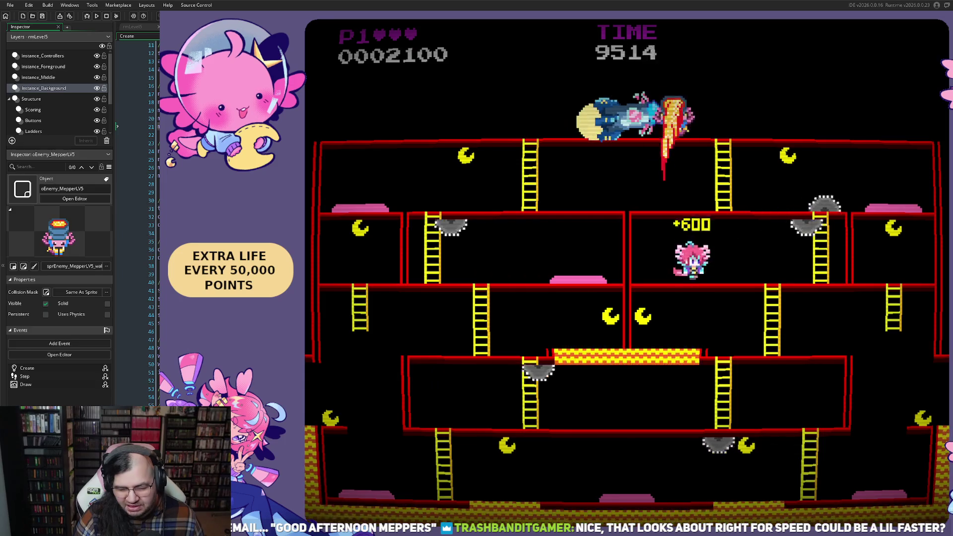
pyautogui.press('Left')
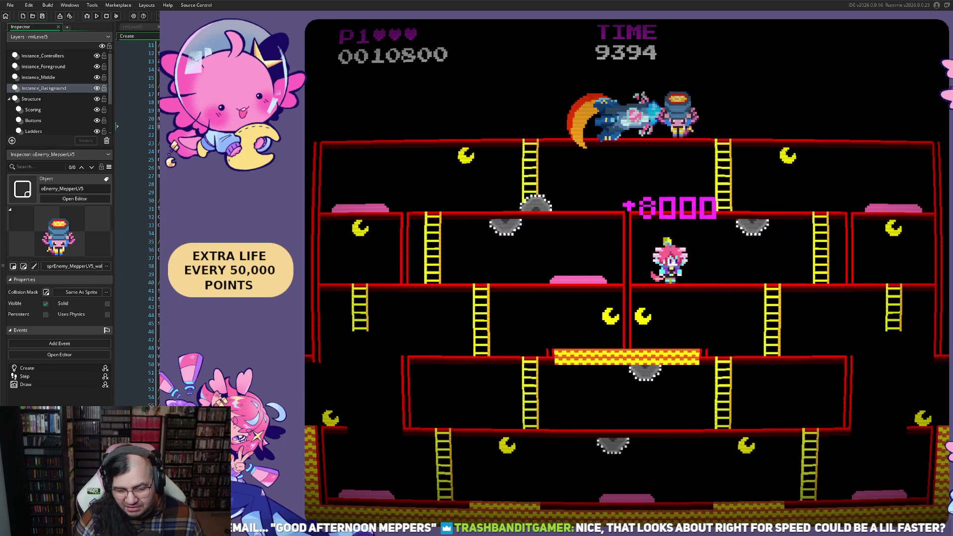
pyautogui.press('Right')
pyautogui.press('Right')
# - Climb to the top floor, jumping saws while running left and right, then drop down
pyautogui.press('Up')
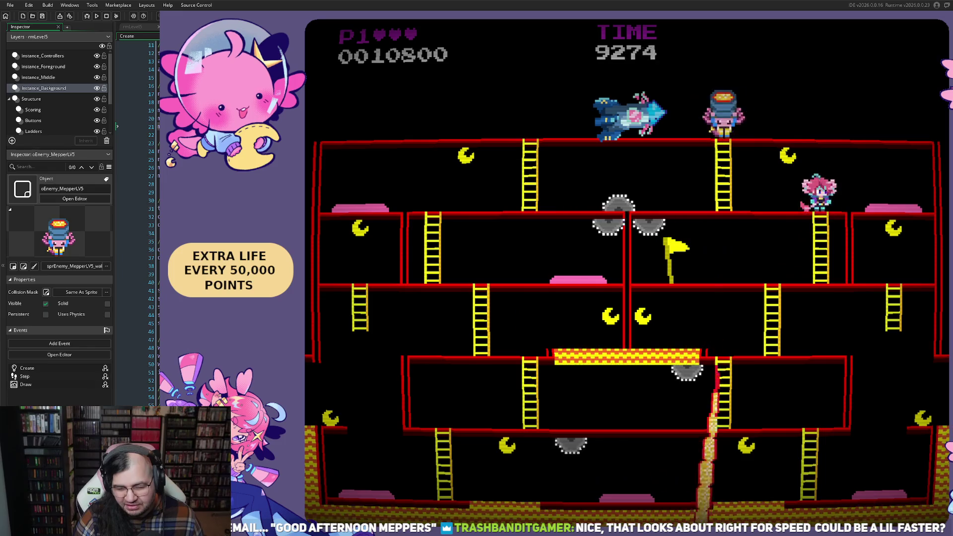
pyautogui.press('Left')
pyautogui.press('space')
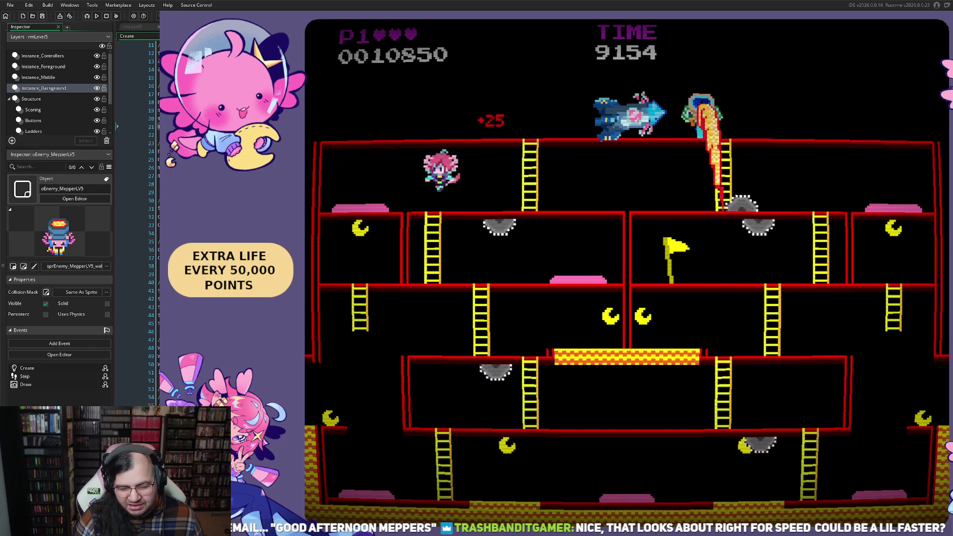
pyautogui.press('Left')
pyautogui.press('space')
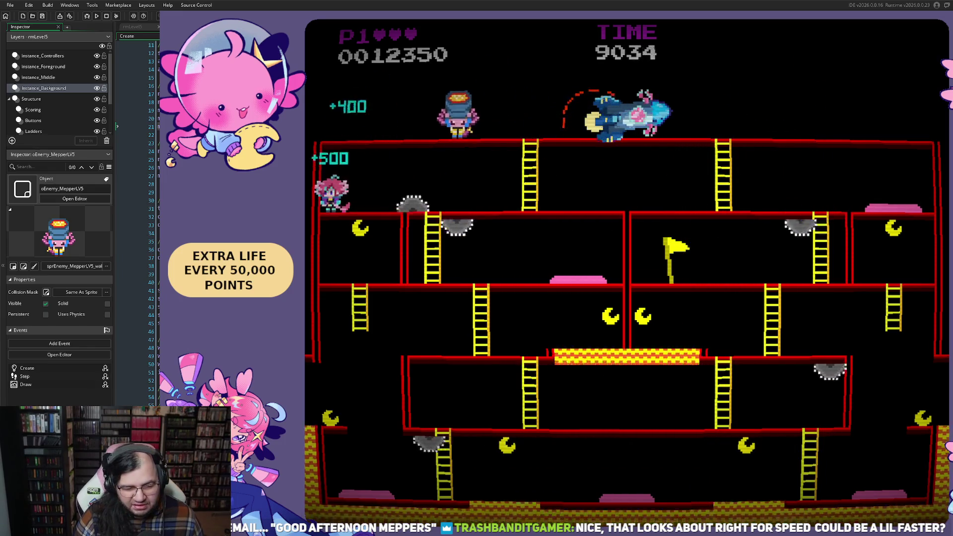
pyautogui.press('Right')
pyautogui.press('space')
pyautogui.press('Right')
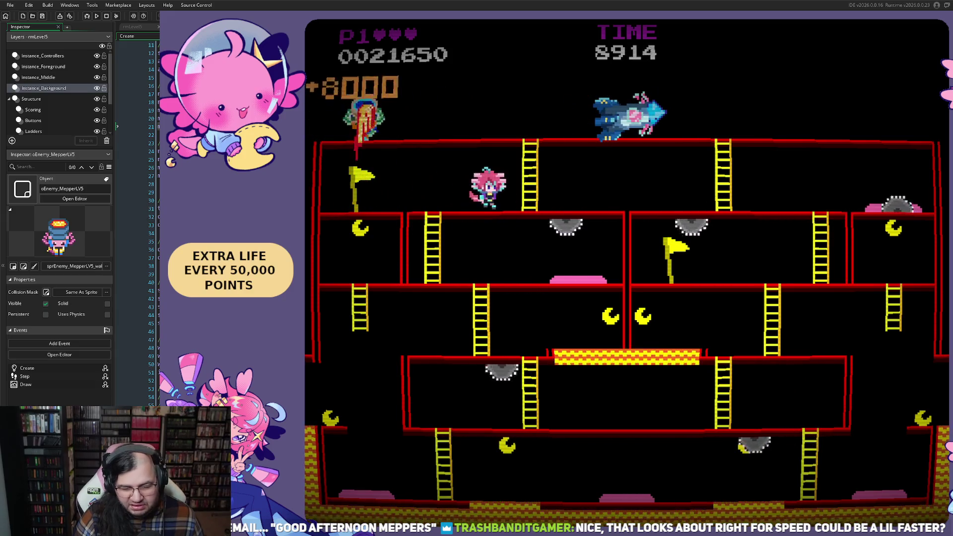
pyautogui.press('Left')
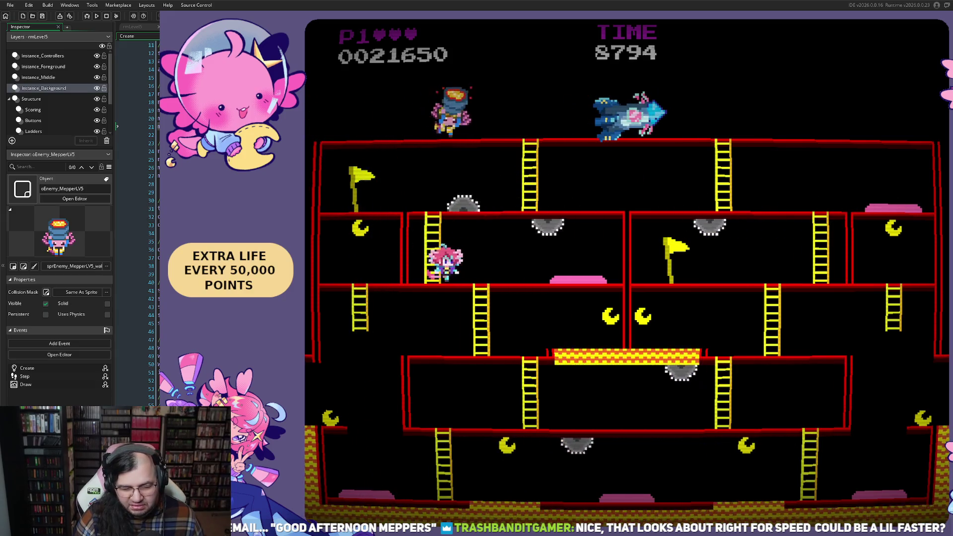
pyautogui.press('space')
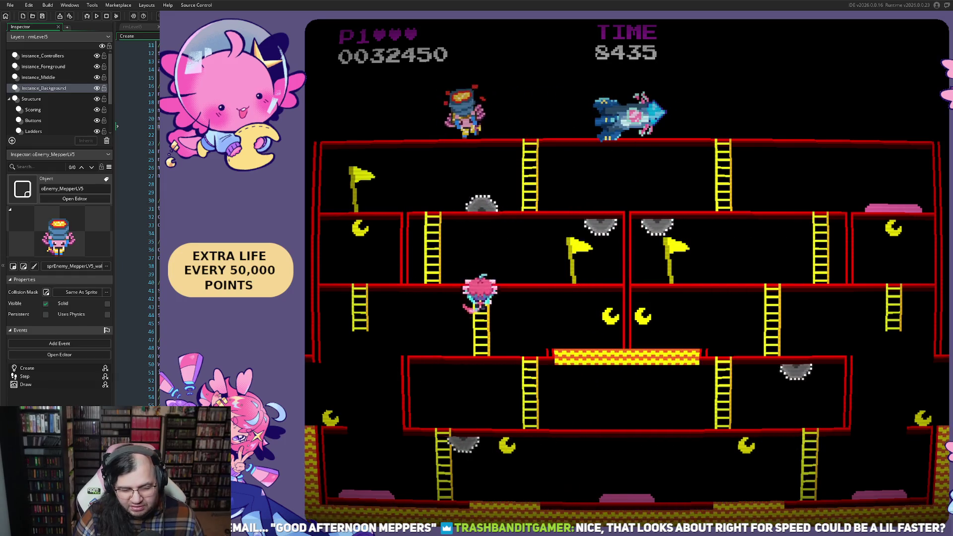
pyautogui.press('Left')
pyautogui.press('Left')
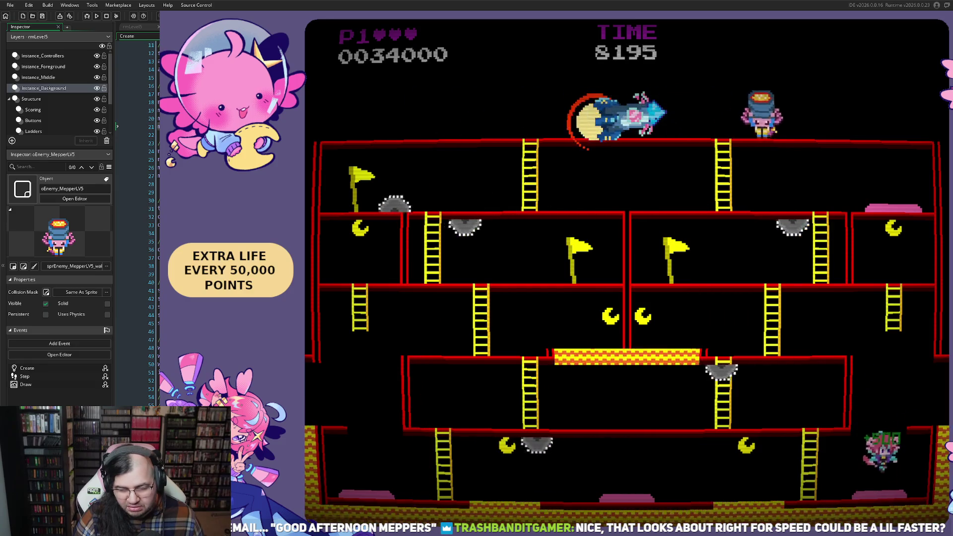
# - Run the bottom floor, climb the ladder and collect the last moons to clear the level
pyautogui.press('Left')
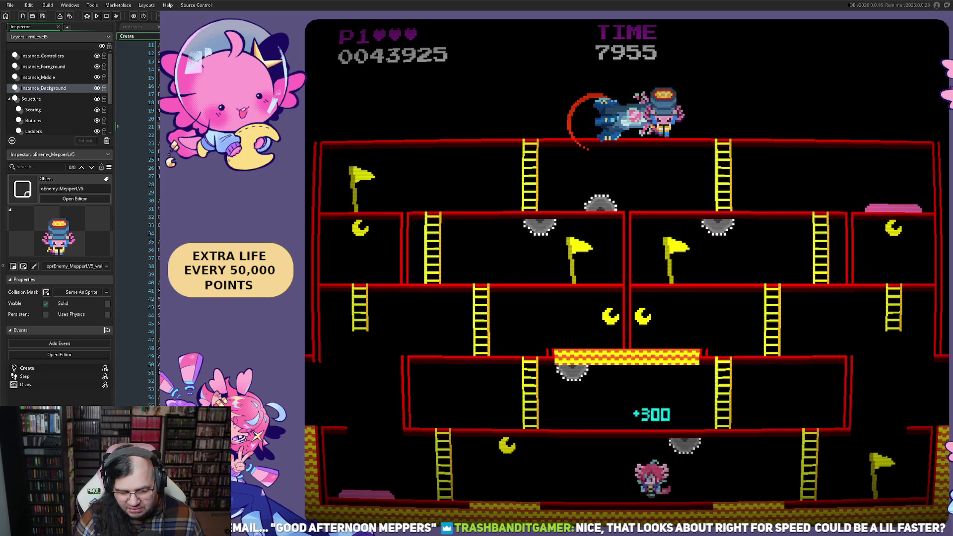
pyautogui.press('Left')
pyautogui.press('Left')
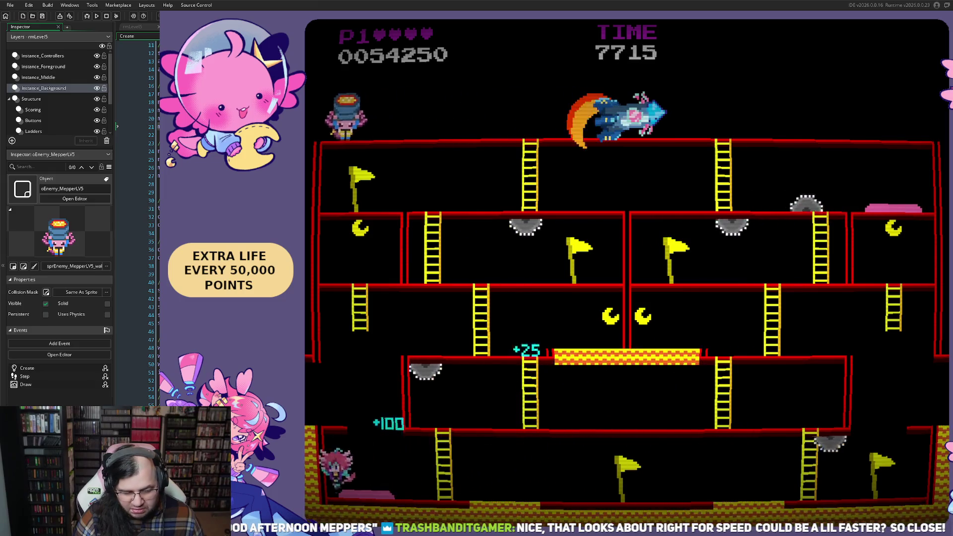
pyautogui.press('Right')
pyautogui.press('Up')
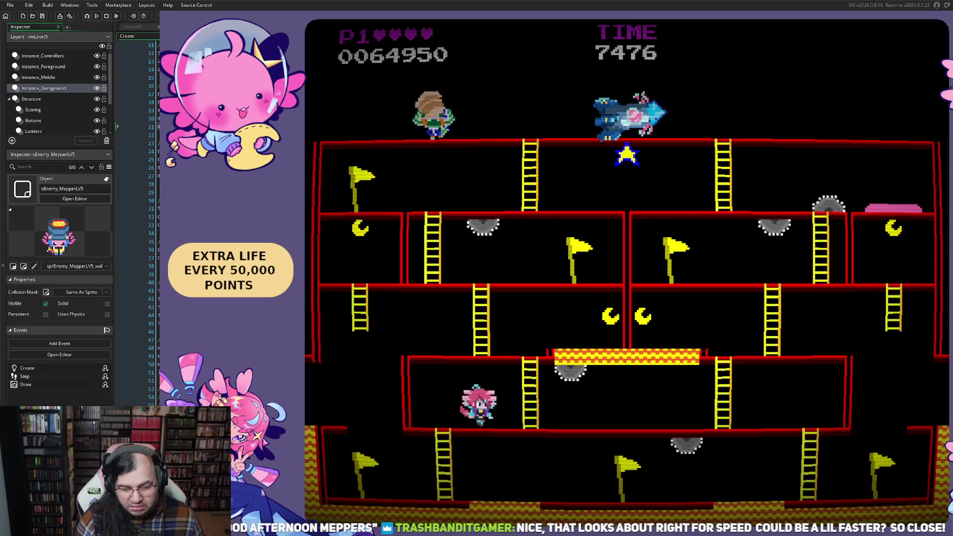
pyautogui.press('Right')
pyautogui.press('Left')
pyautogui.press('Down')
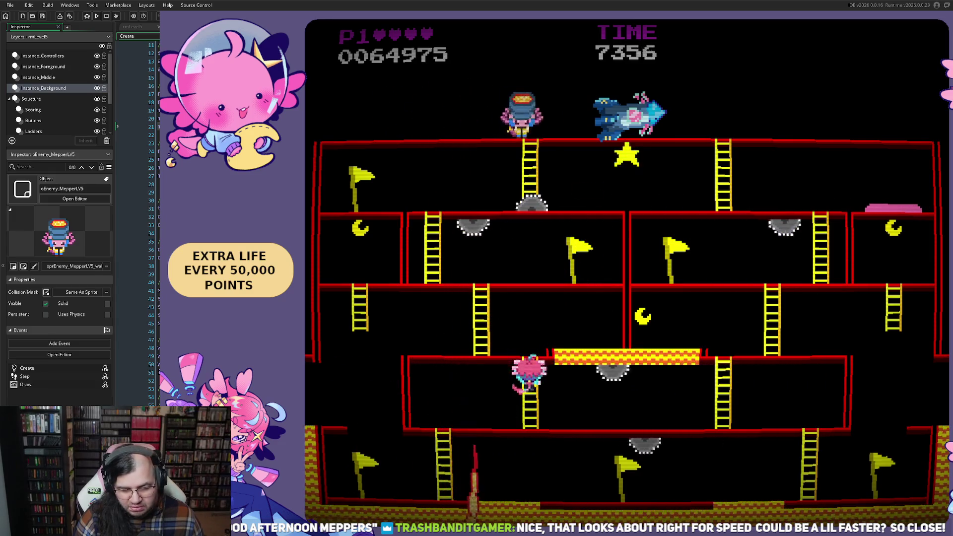
pyautogui.press('Left')
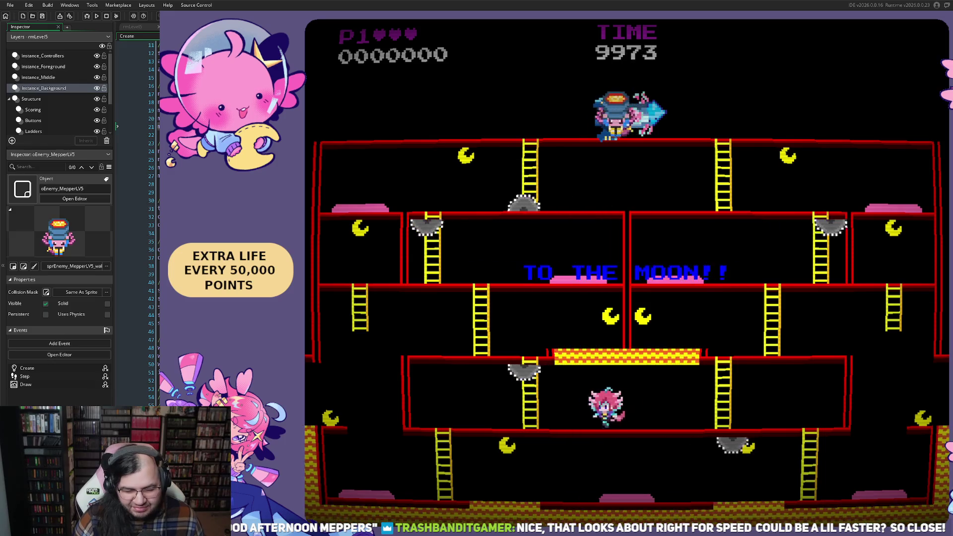
# - Climb the left ladder collecting moons, then work the bottom floors toward the right ladder
pyautogui.press('Left')
pyautogui.press('Up')
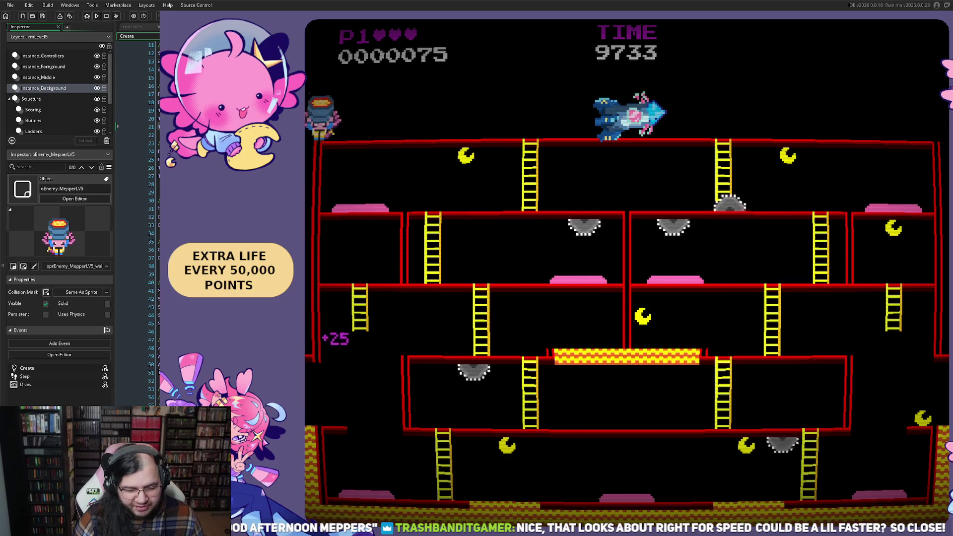
pyautogui.press('Right')
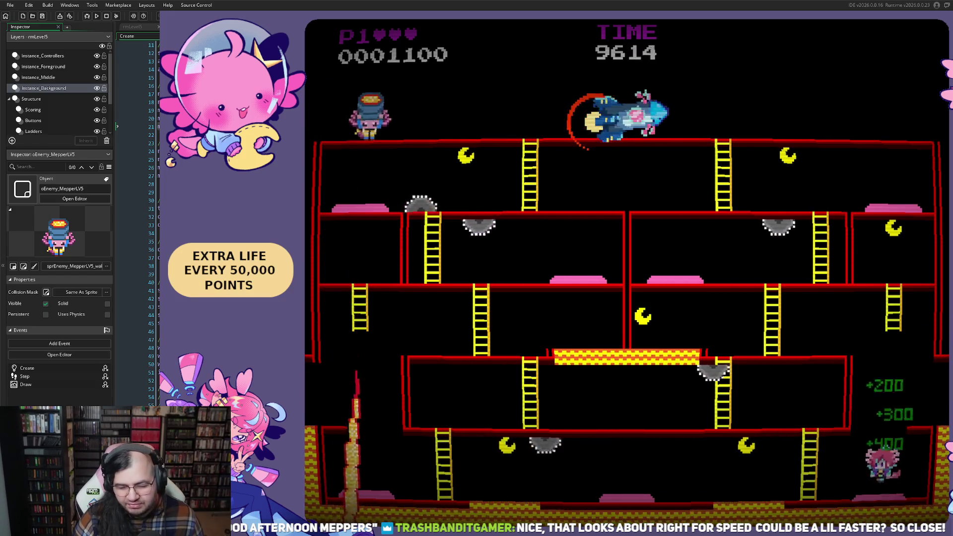
pyautogui.press('Left')
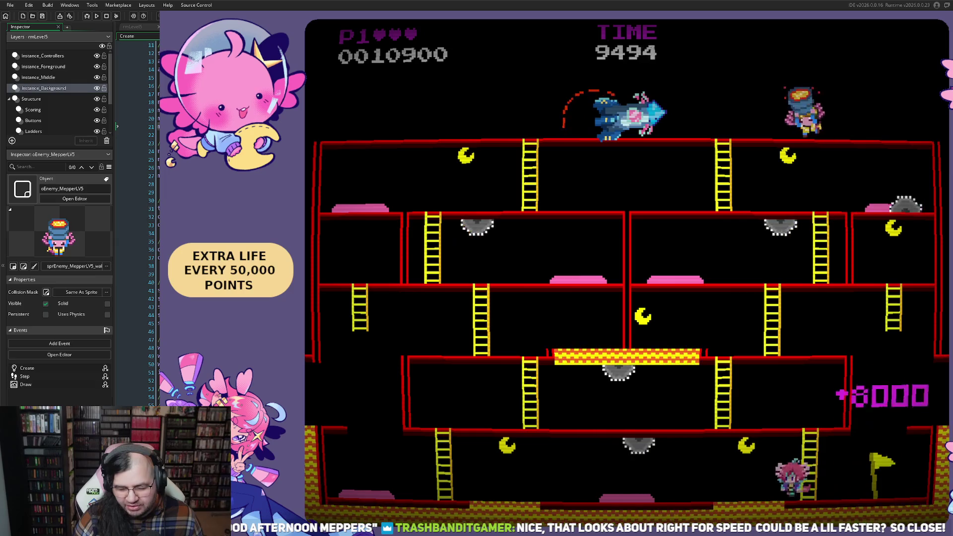
pyautogui.press('Left')
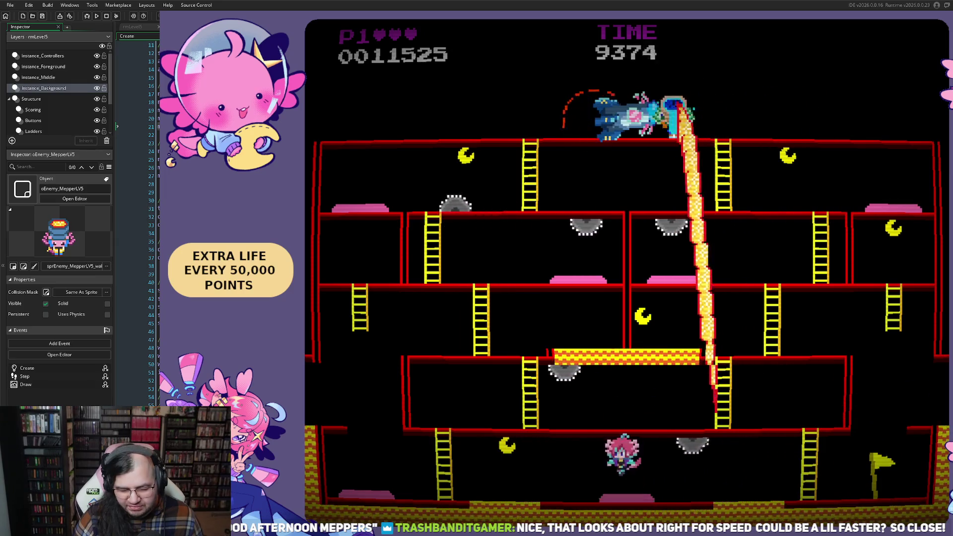
pyautogui.press('Left')
pyautogui.press('Left')
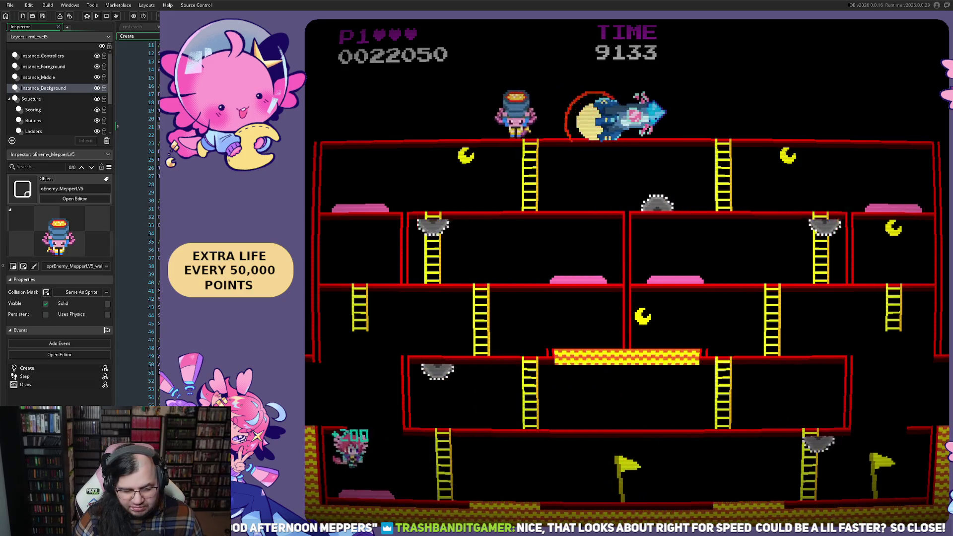
pyautogui.press('Right')
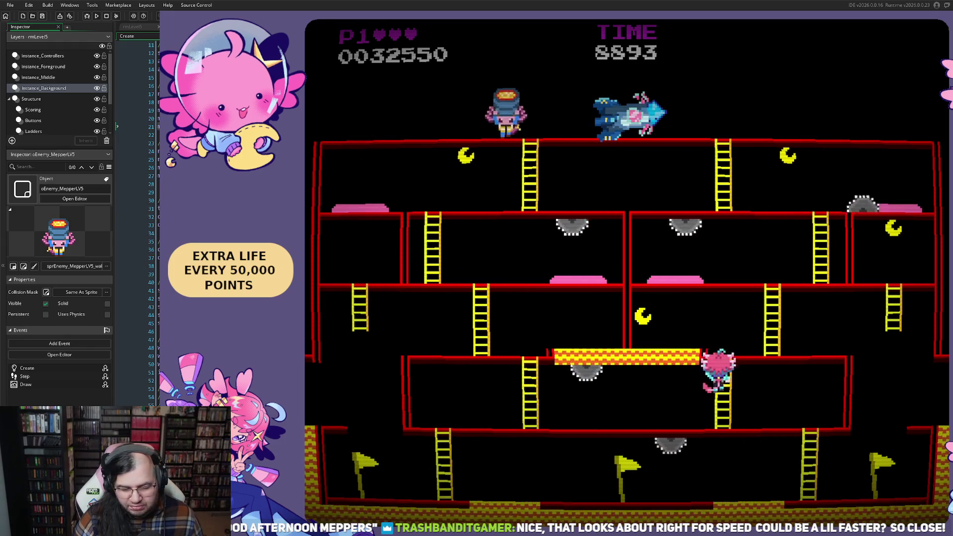
pyautogui.press('Right')
pyautogui.press('Down')
pyautogui.press('Left')
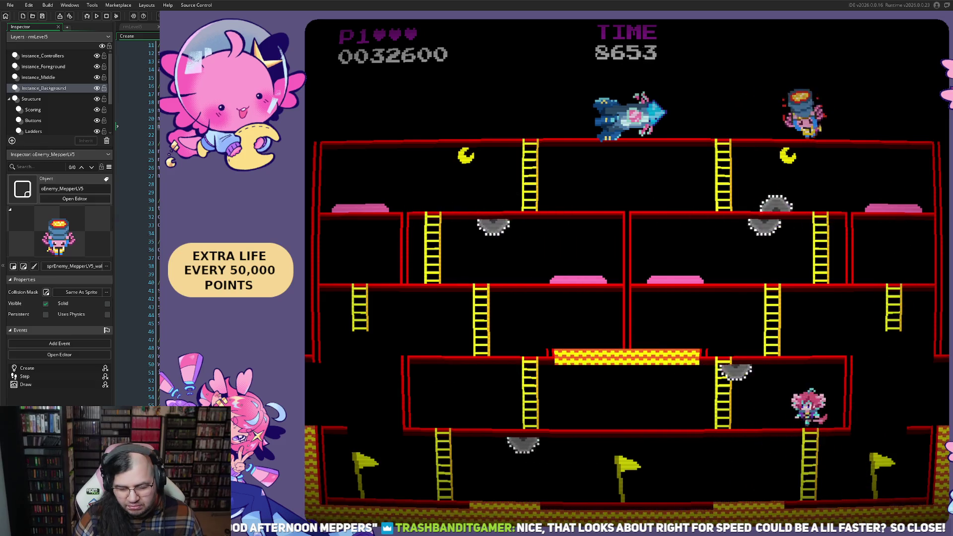
pyautogui.press('Right')
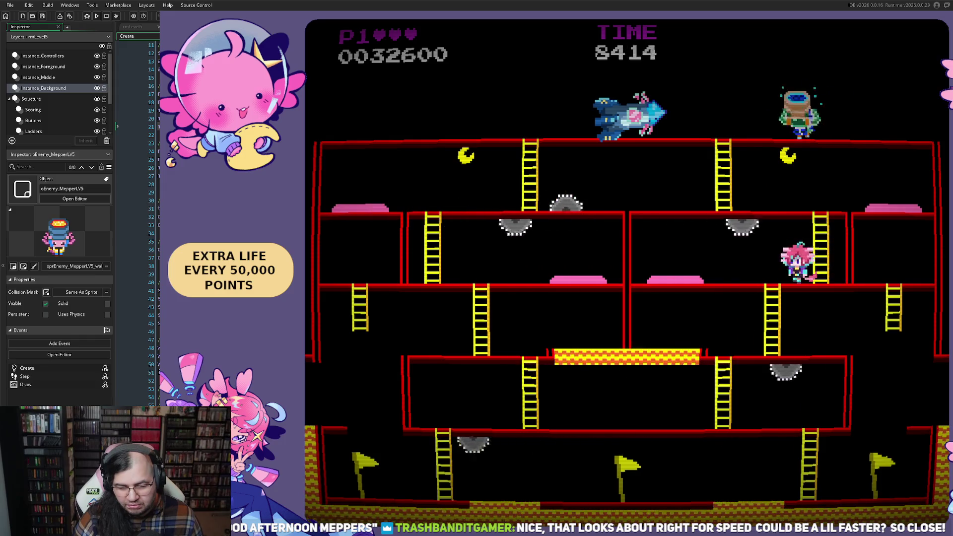
# - Hop the saws, climb the far ladder and patrol the top floor left and right
pyautogui.press('Left')
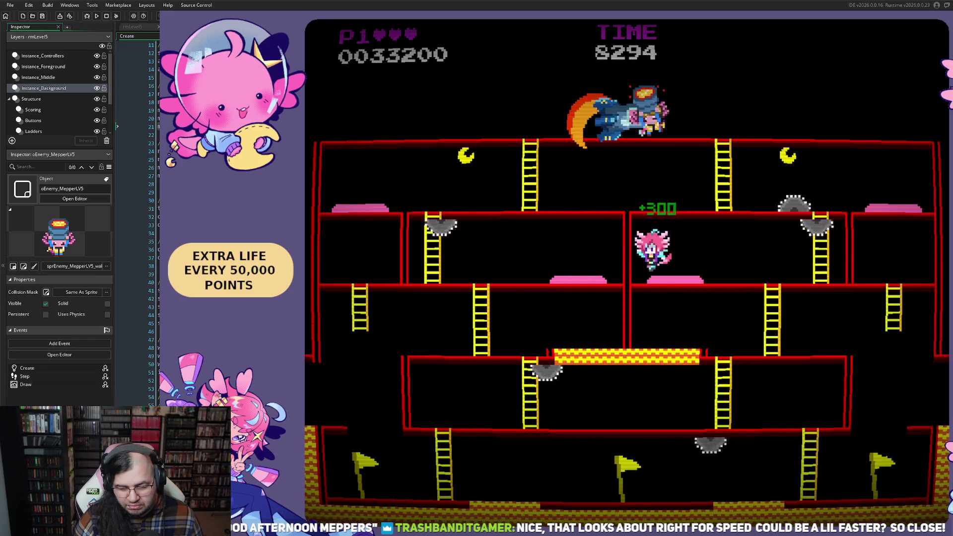
pyautogui.press('Right')
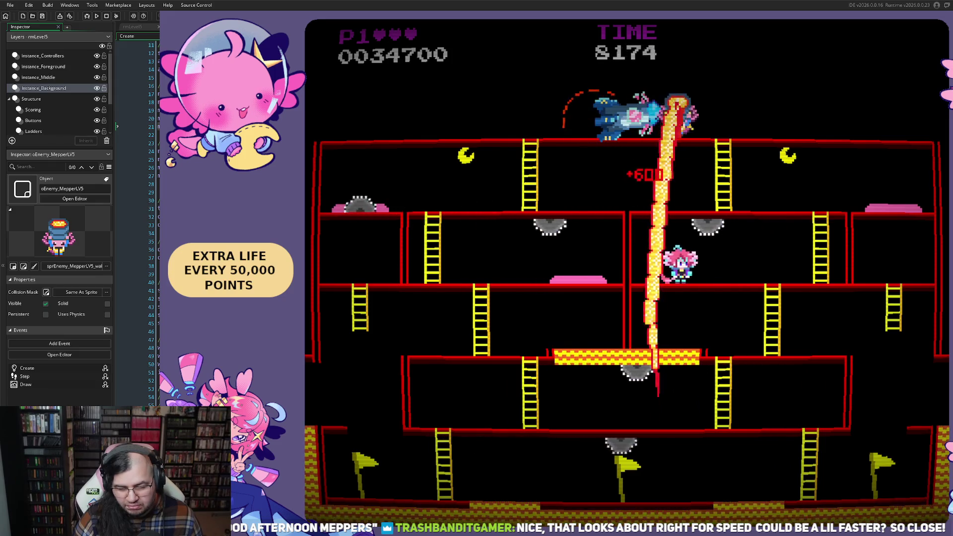
pyautogui.press('Right')
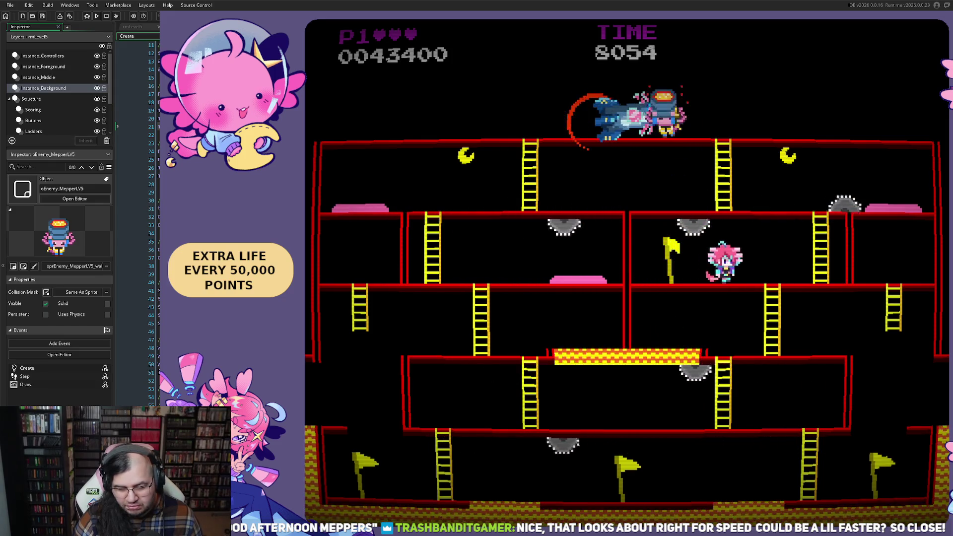
pyautogui.press('Up')
pyautogui.press('Left')
pyautogui.press('Left')
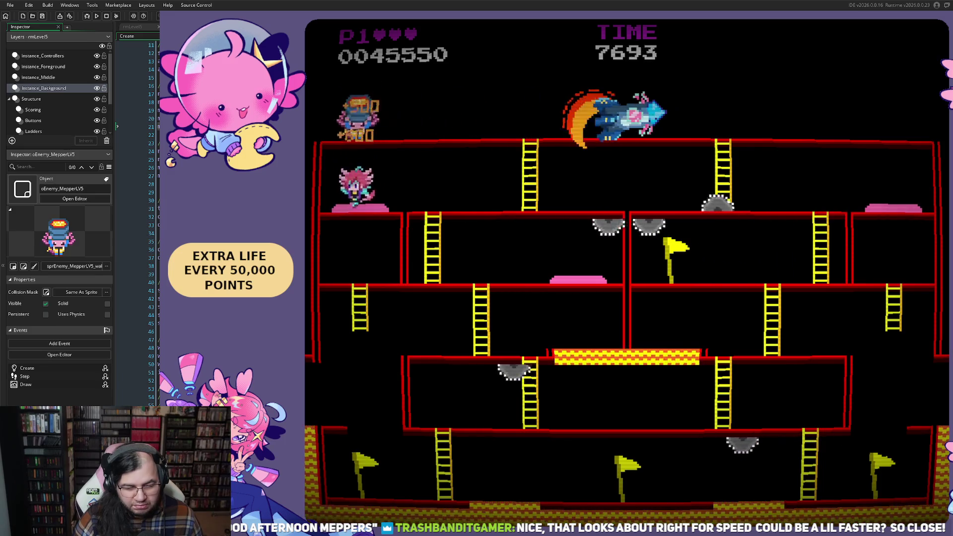
pyautogui.press('Right')
pyautogui.press('Right')
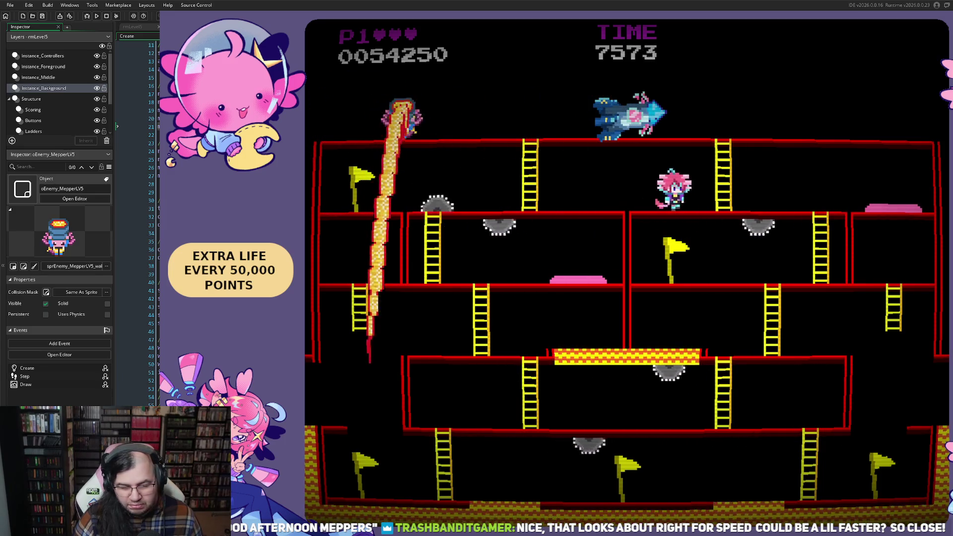
pyautogui.press('Right')
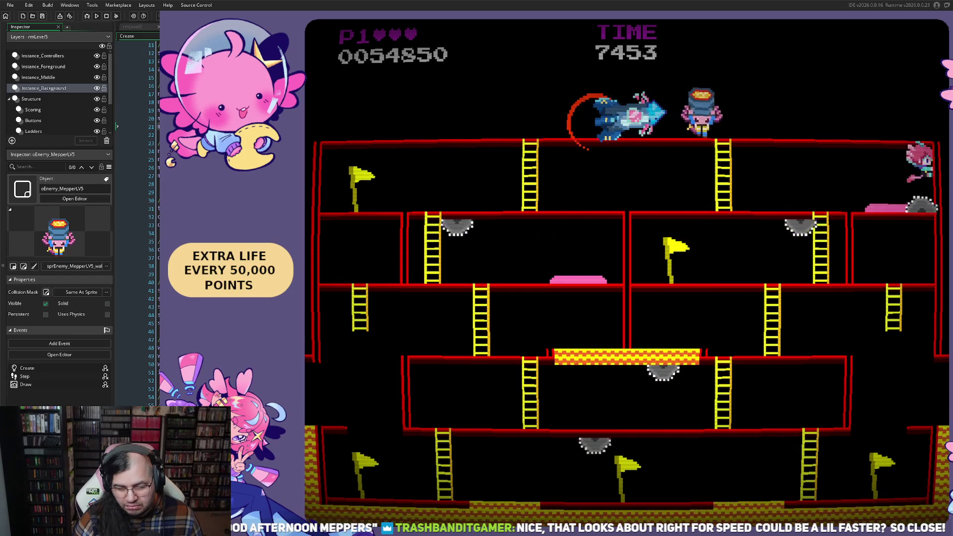
pyautogui.press('Left')
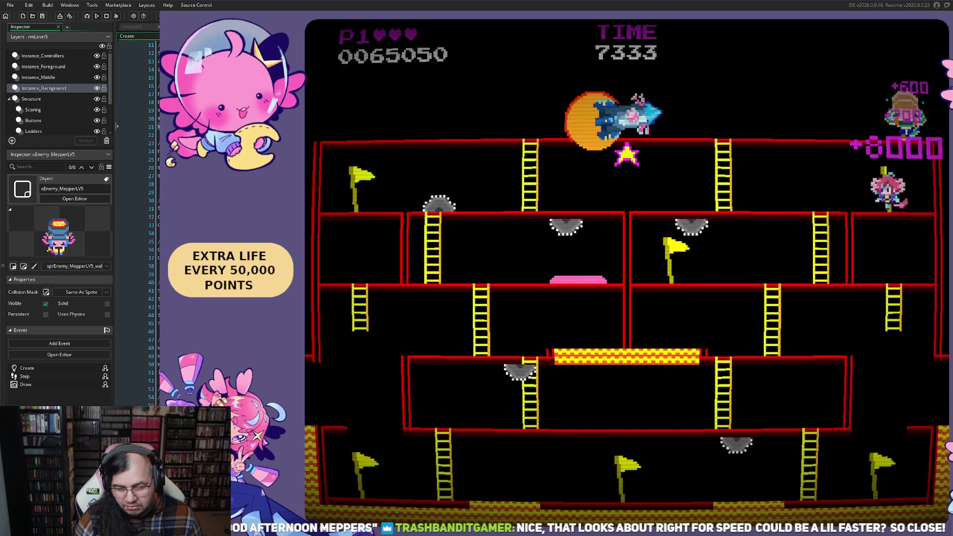
pyautogui.press('Left')
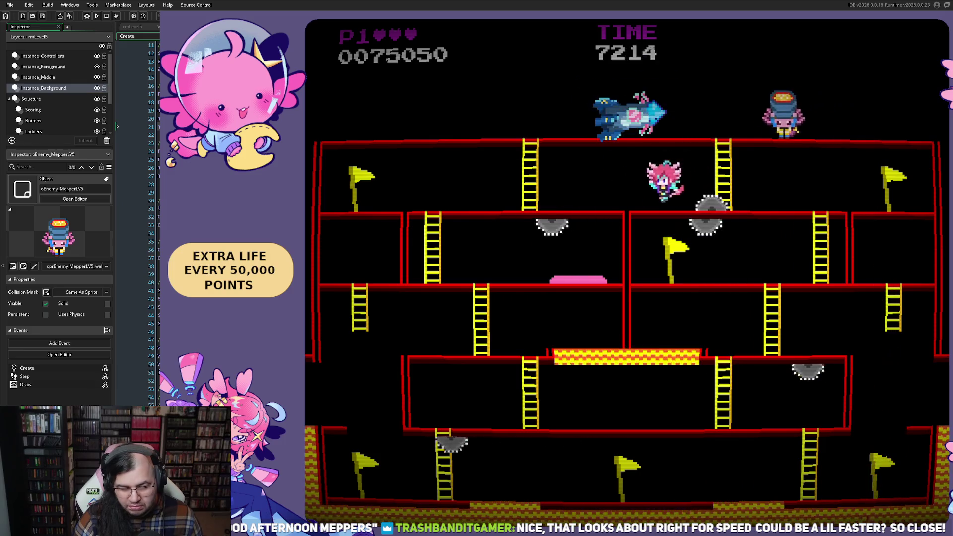
pyautogui.press('Left')
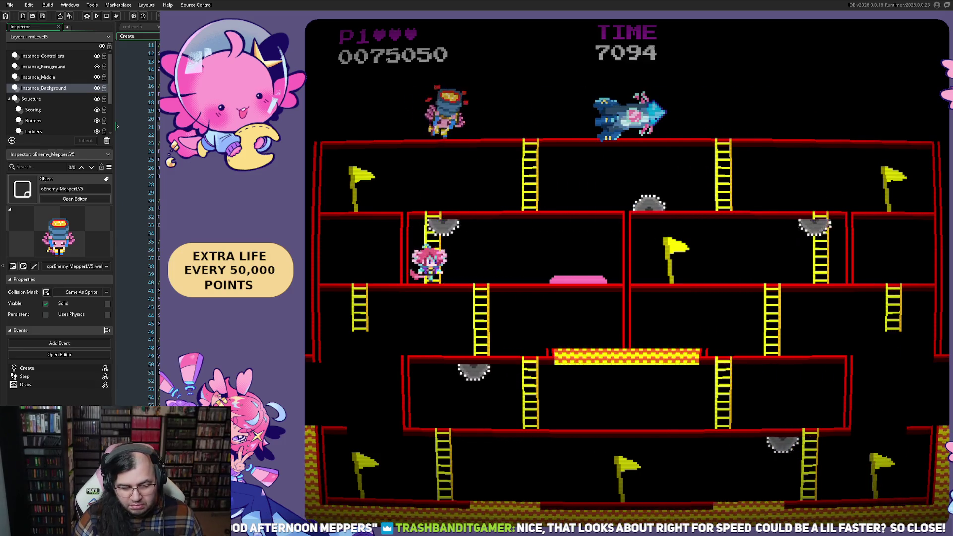
pyautogui.press('Right')
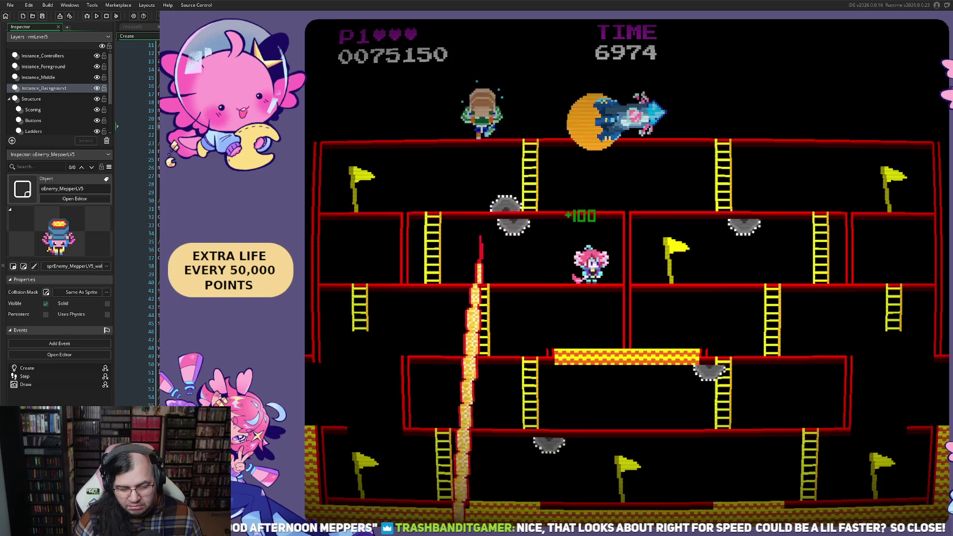
pyautogui.press('Left')
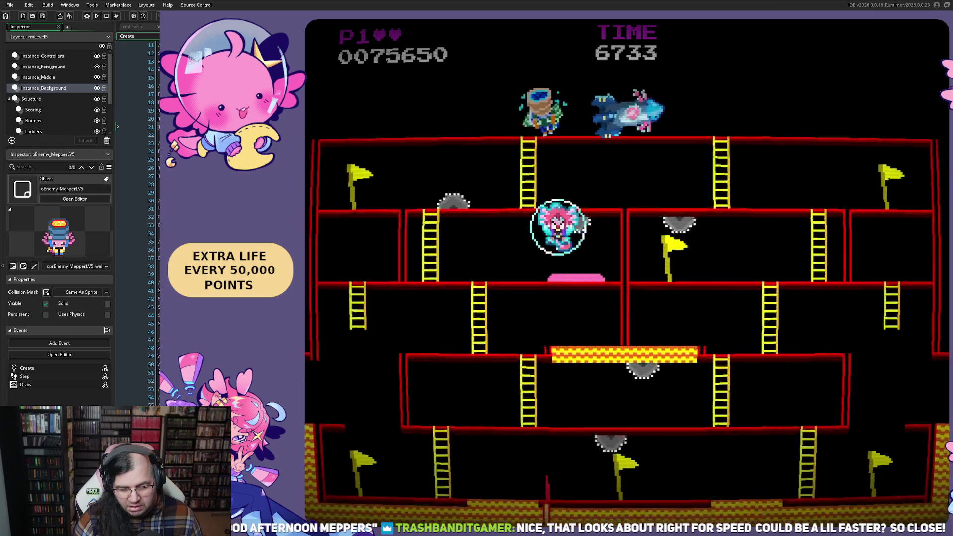
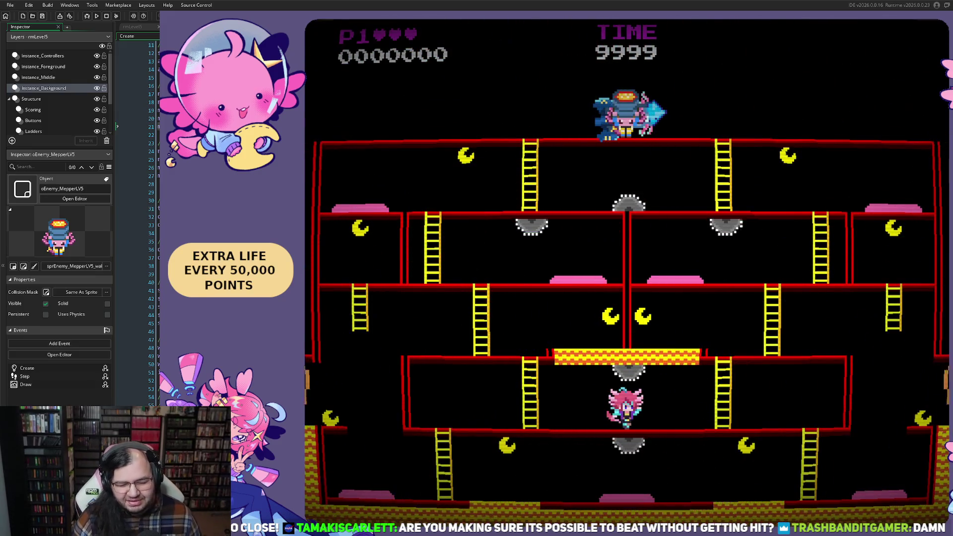
# - Climb the left ladder, grab a moon, then run and jump along the bottom floor for points
pyautogui.press('Left')
pyautogui.press('Up')
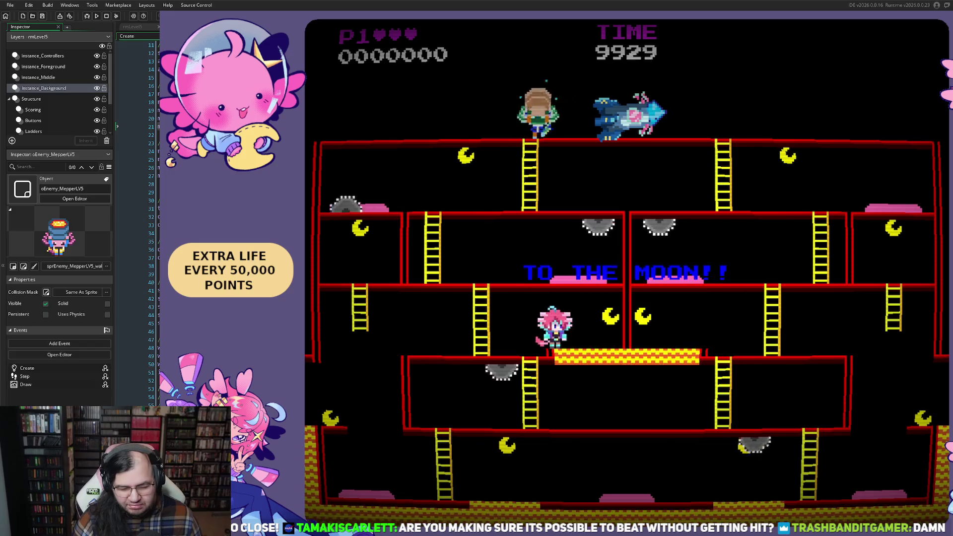
pyautogui.press('Left')
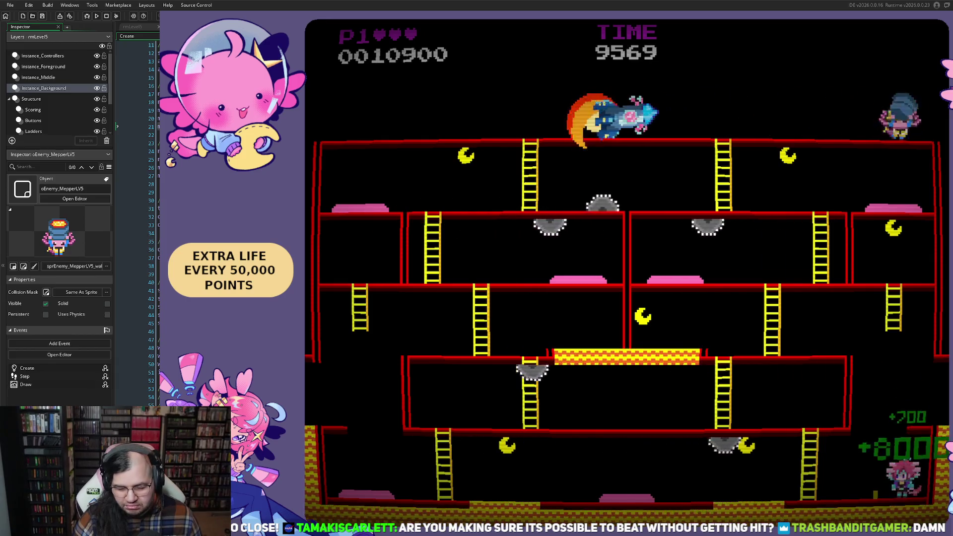
pyautogui.press('Left')
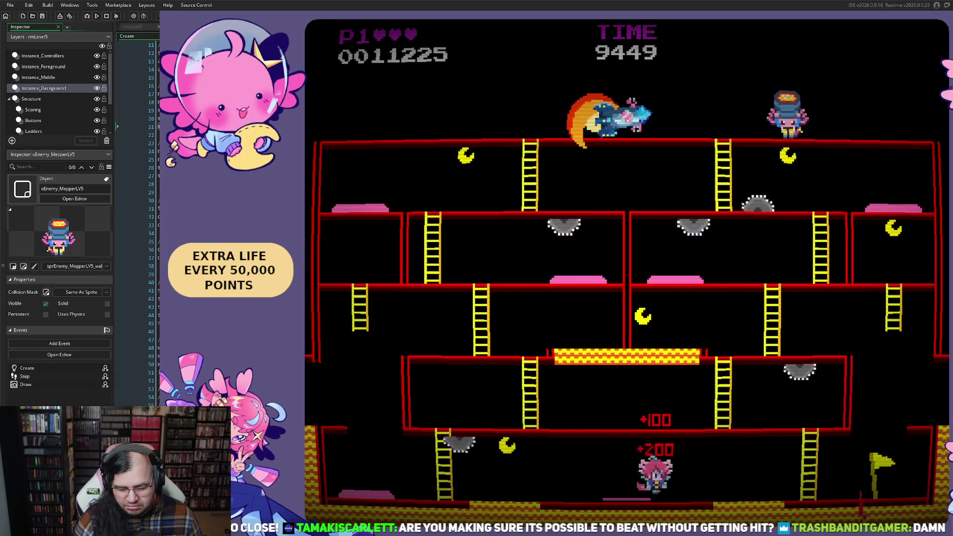
pyautogui.press('space')
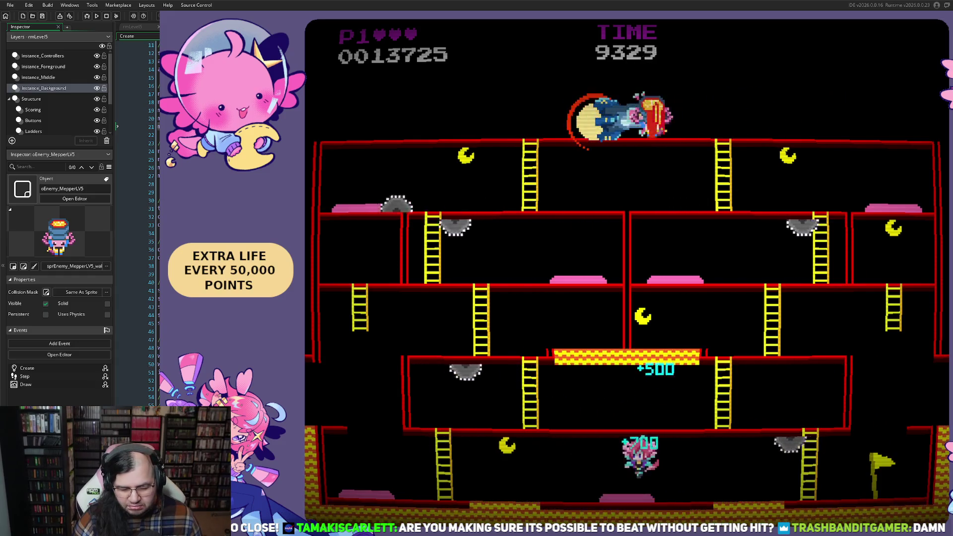
pyautogui.press('Left')
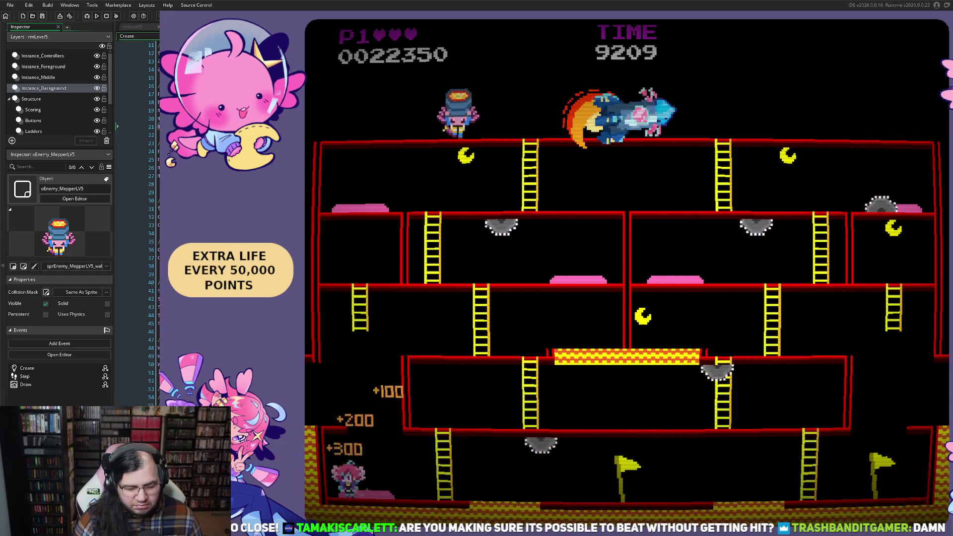
pyautogui.press('space')
# - Climb to the floor above, run right, then drop back to the bottom floor heading left
pyautogui.press('Right')
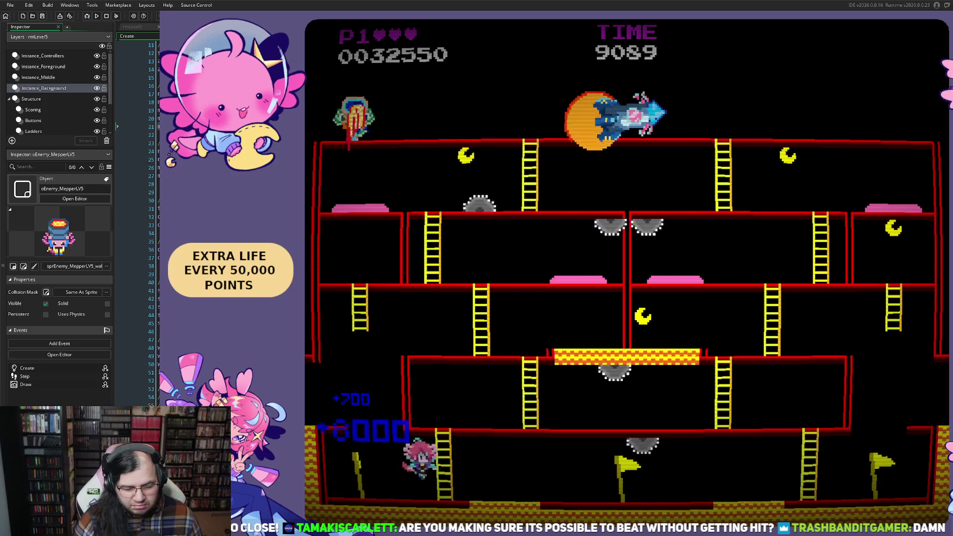
pyautogui.press('Up')
pyautogui.press('Right')
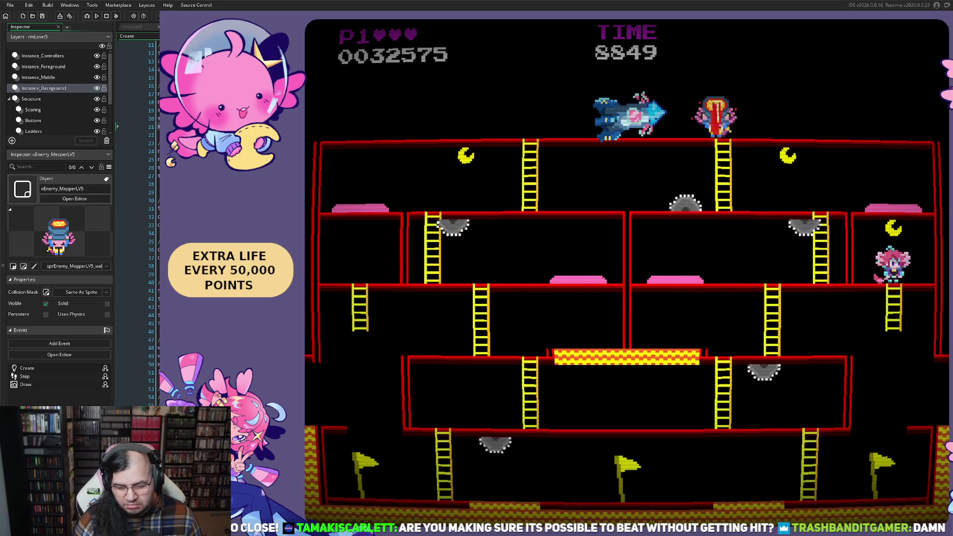
pyautogui.press('Down')
pyautogui.press('Left')
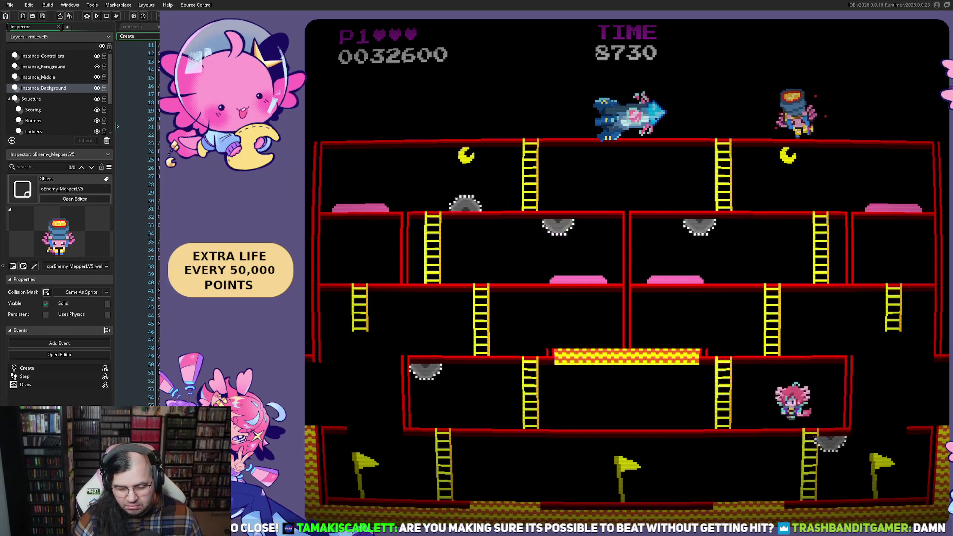
# - Move left along the middle-right floor hitting enemies, jump, then run right until the restart
pyautogui.press('Left')
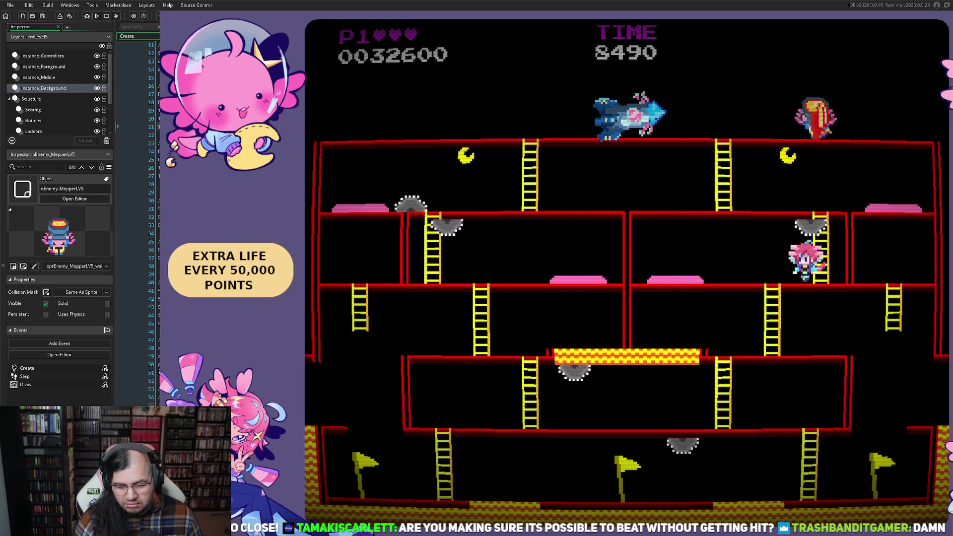
pyautogui.press('Left')
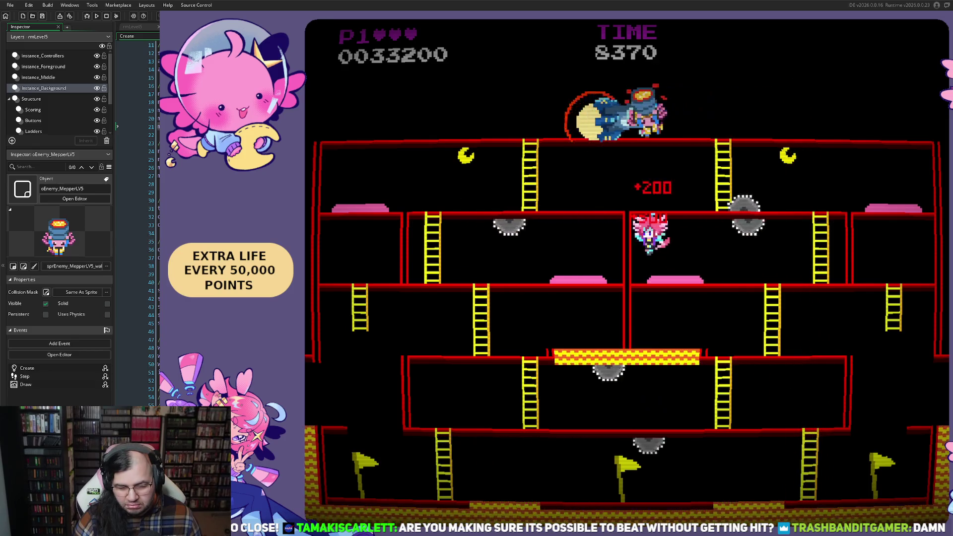
pyautogui.press('space')
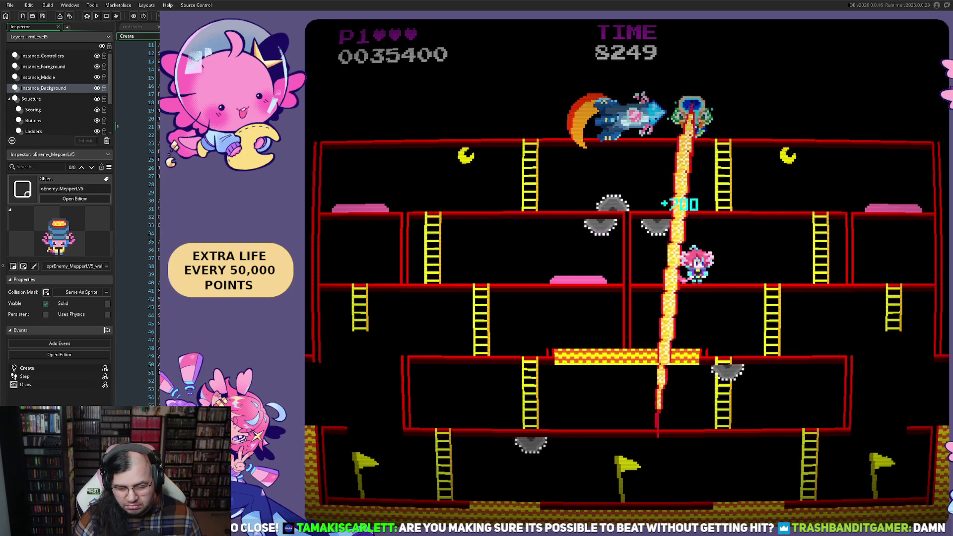
pyautogui.press('Left')
pyautogui.press('Right')
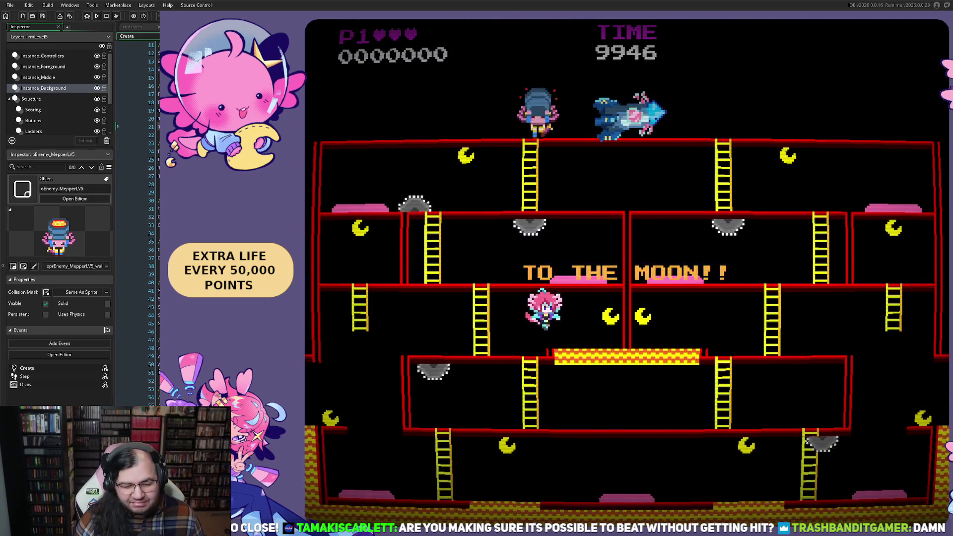
# - Drop to the lower floor, then run right along the top floor past the enemy toward the boss
pyautogui.press('Left')
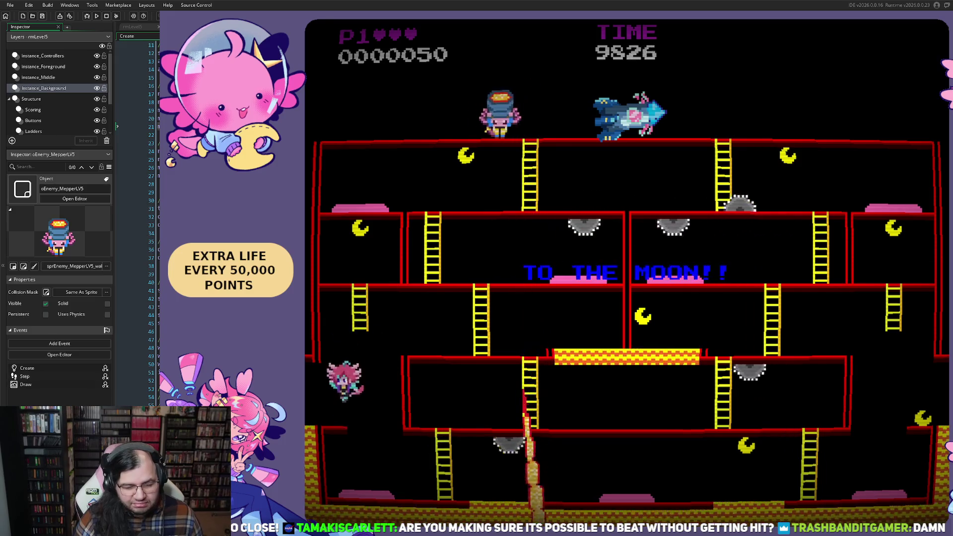
pyautogui.press('Right')
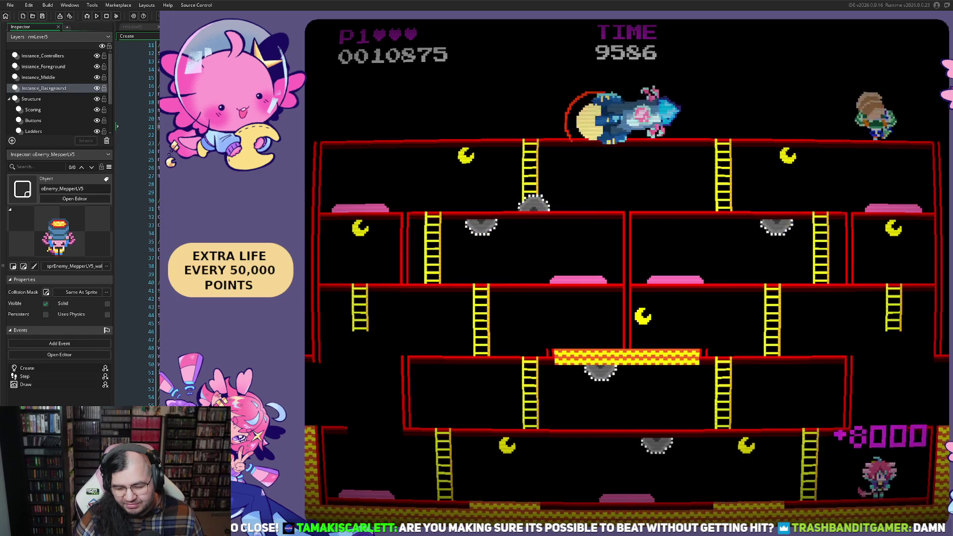
pyautogui.press('Left')
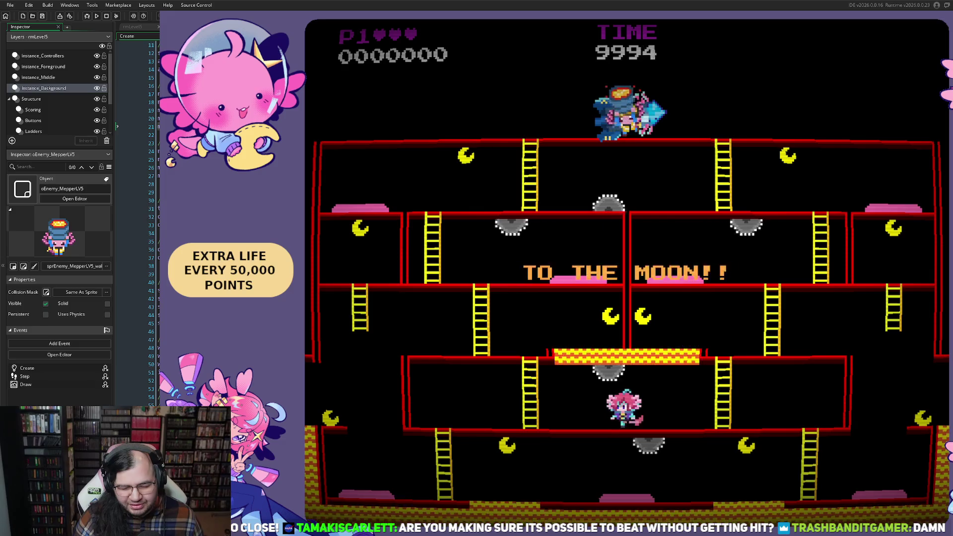
pyautogui.press('Left')
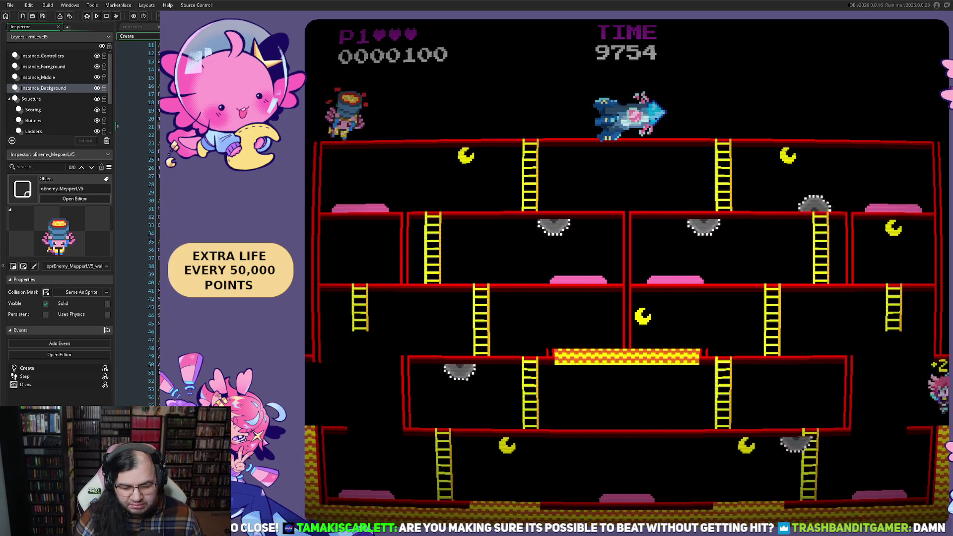
pyautogui.press('Right')
pyautogui.press('Right')
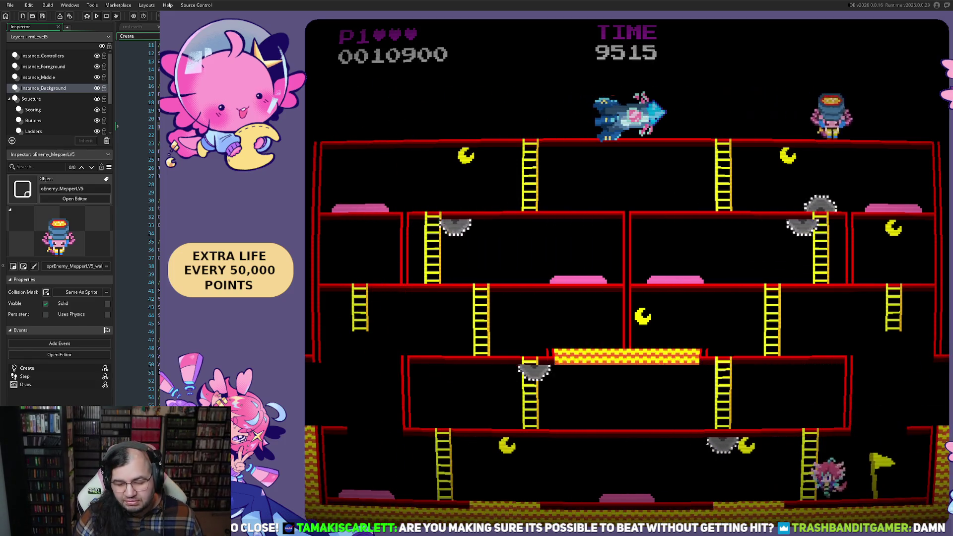
# - Move left along the top floor away from the boss, climb up a floor and grab a moon
pyautogui.press('Left')
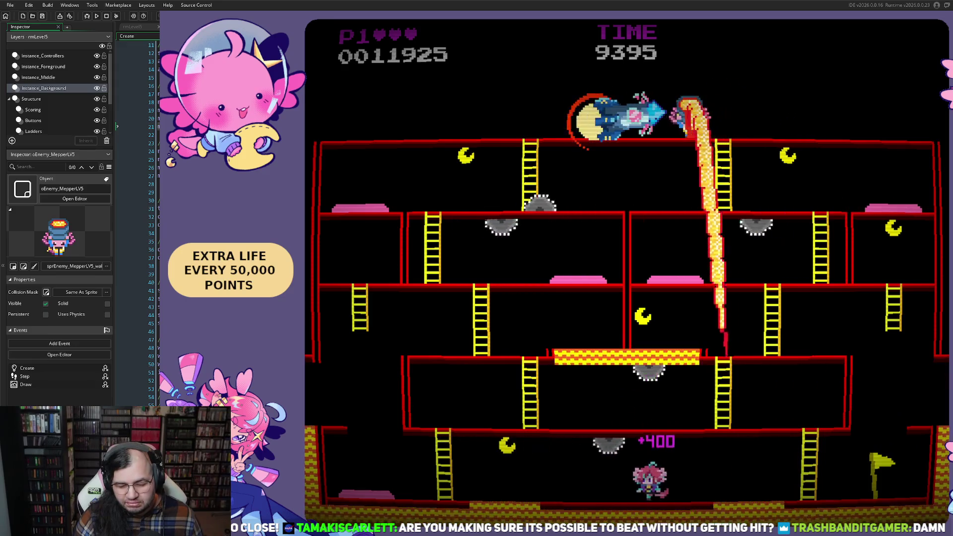
pyautogui.press('Left')
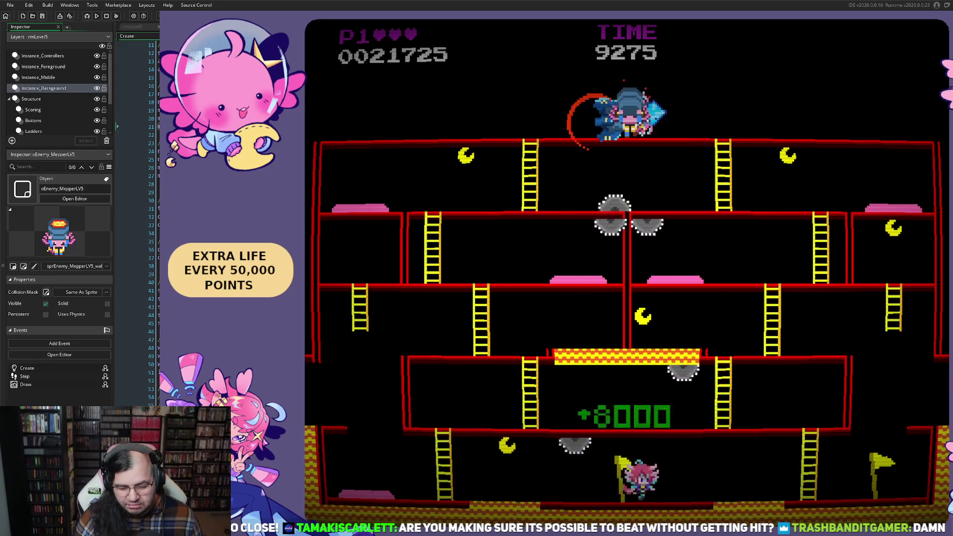
pyautogui.press('Left')
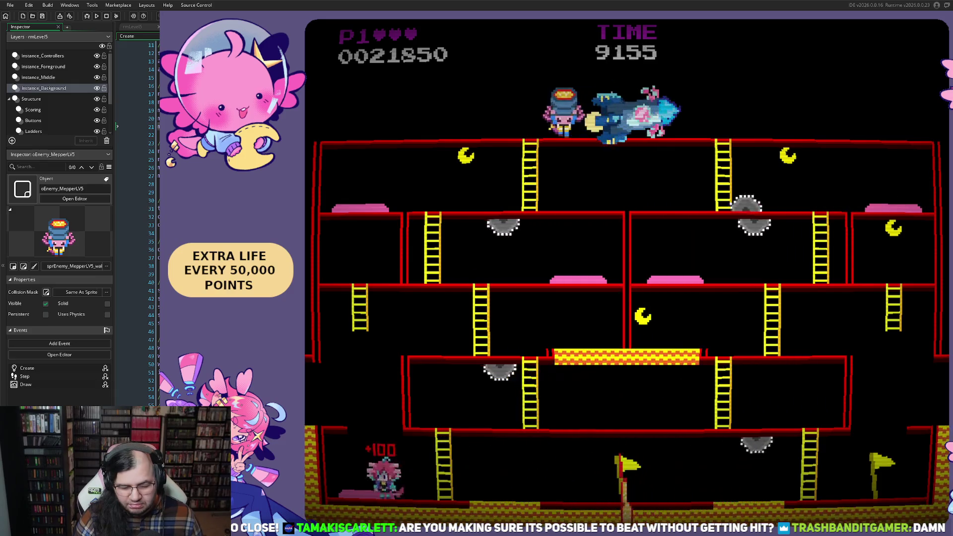
pyautogui.press('Left')
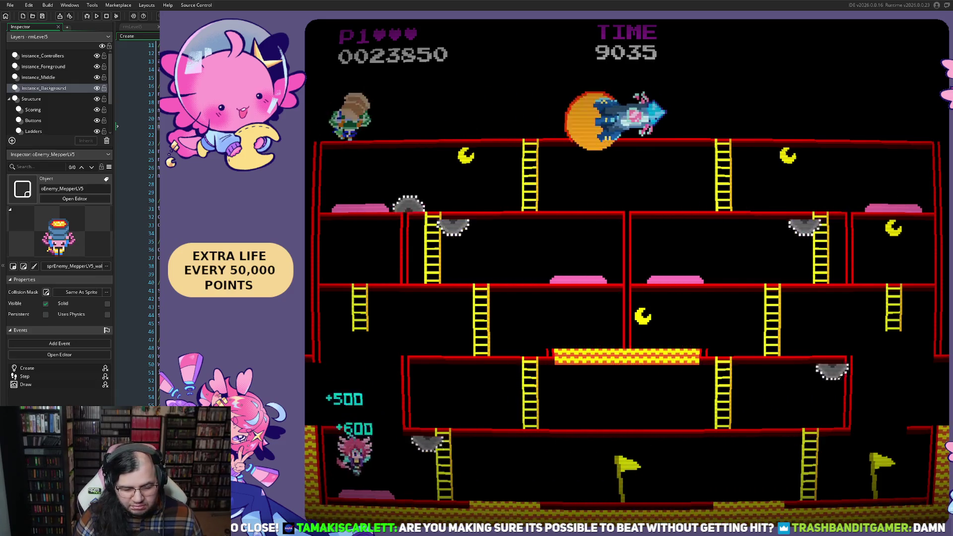
pyautogui.press('Right')
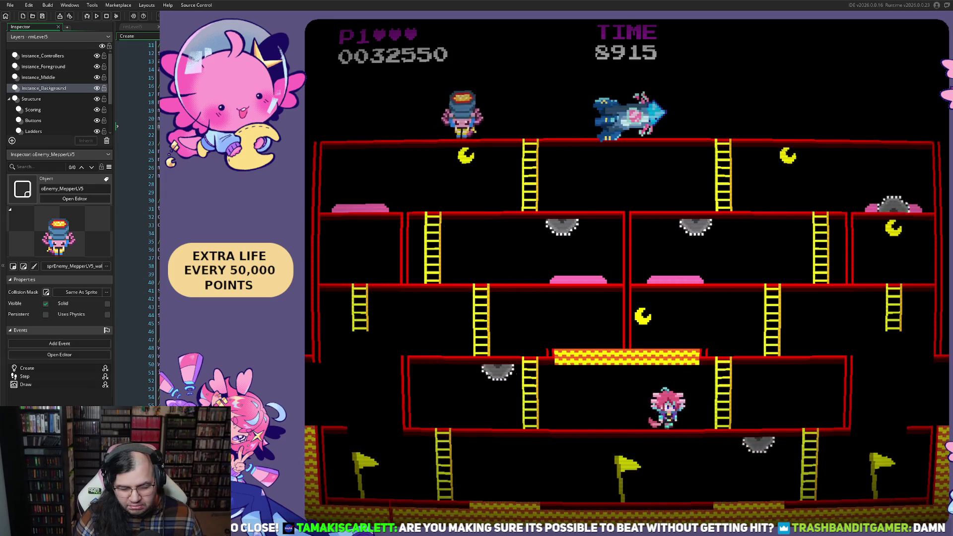
pyautogui.press('Left')
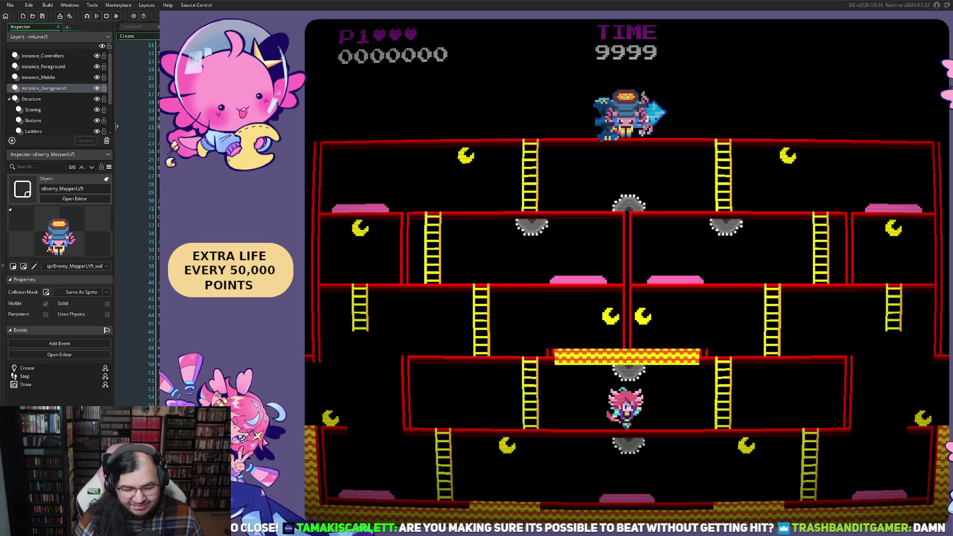
# - Climb up one floor, grab the nearby moon, then go up and back down the left ladder
pyautogui.press('Left')
pyautogui.press('Up')
pyautogui.press('Right')
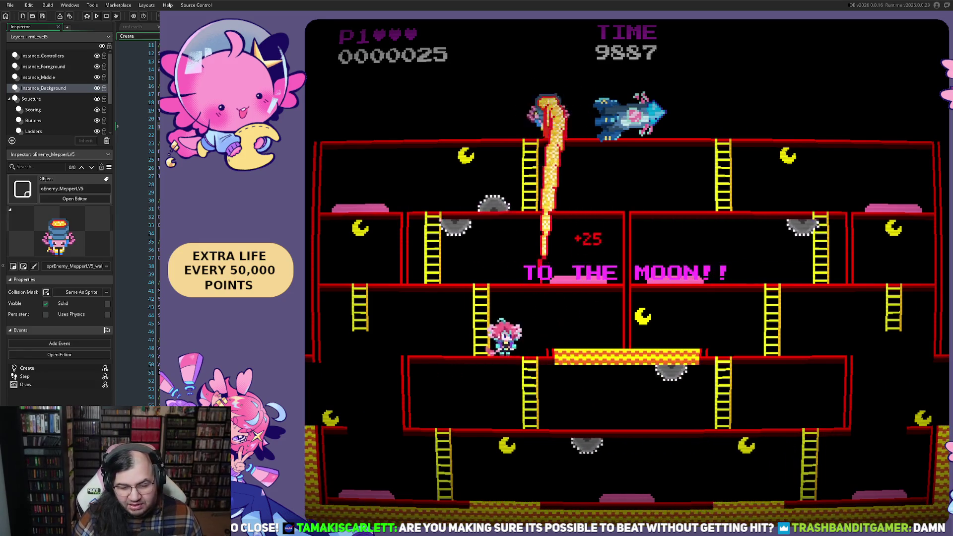
pyautogui.press('Left')
pyautogui.press('Up')
pyautogui.press('Down')
# - Run right along the top floor past the rocket, then turn back left
pyautogui.press('space')
pyautogui.press('Right')
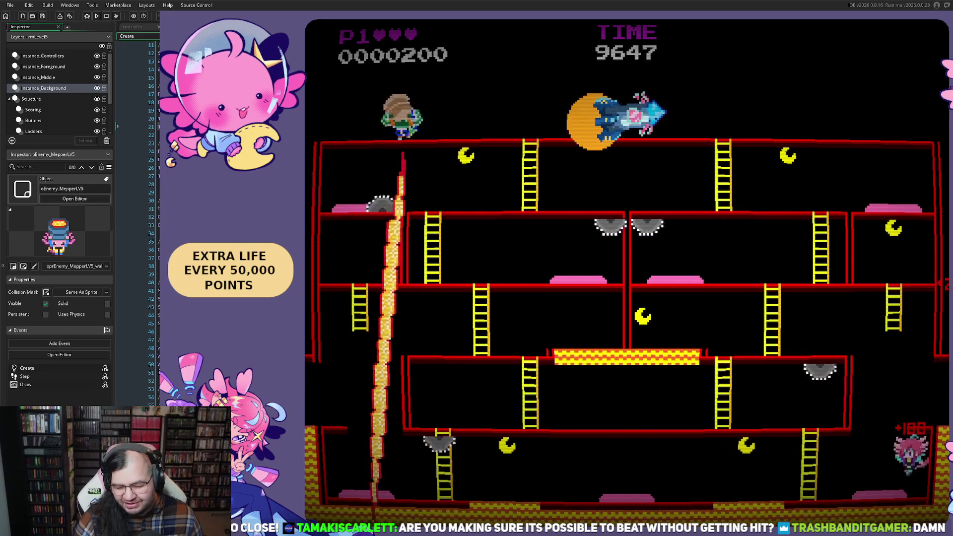
pyautogui.press('Right')
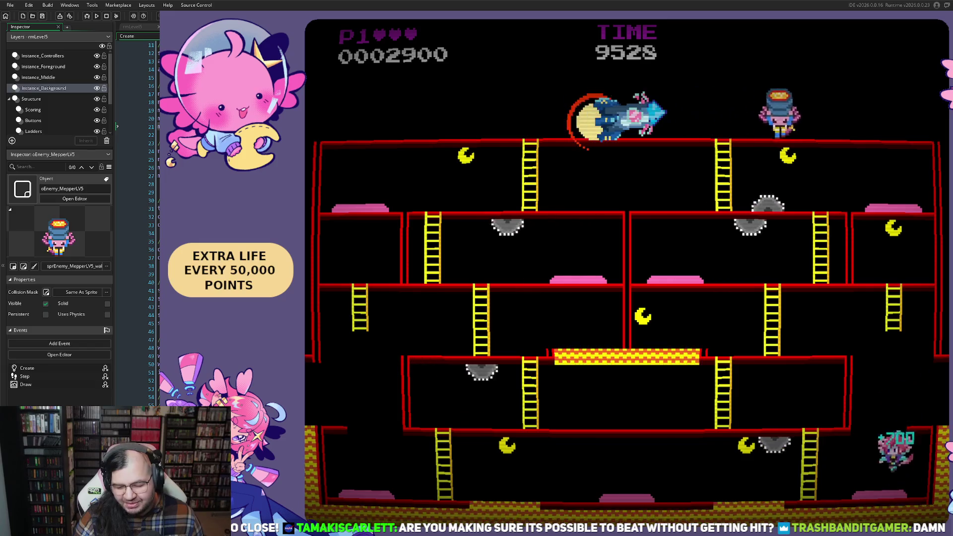
pyautogui.press('Left')
pyautogui.press('space')
# - Walk left along the top floor to the rocket, then climb from the bottom floor and run right
pyautogui.press('Left')
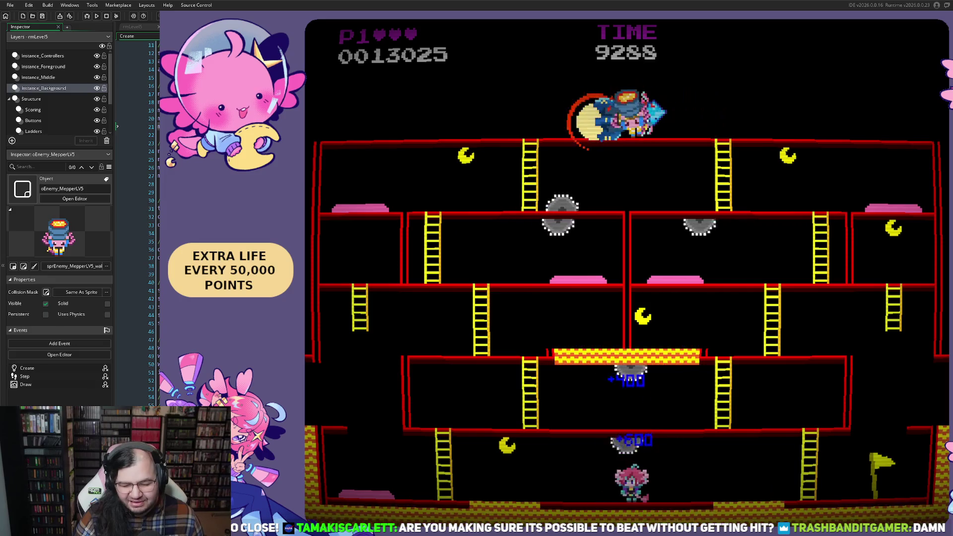
pyautogui.press('space')
pyautogui.press('Left')
pyautogui.press('Left')
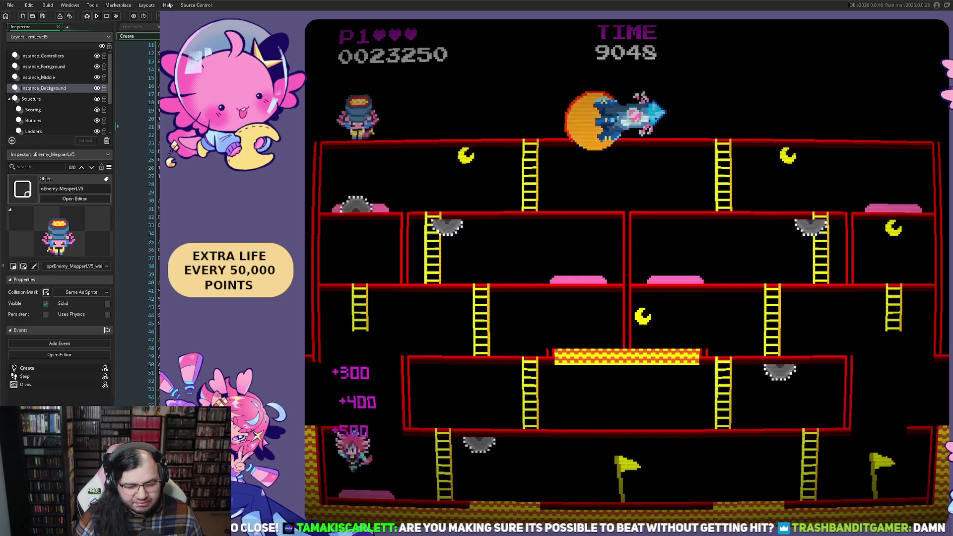
pyautogui.press('Right')
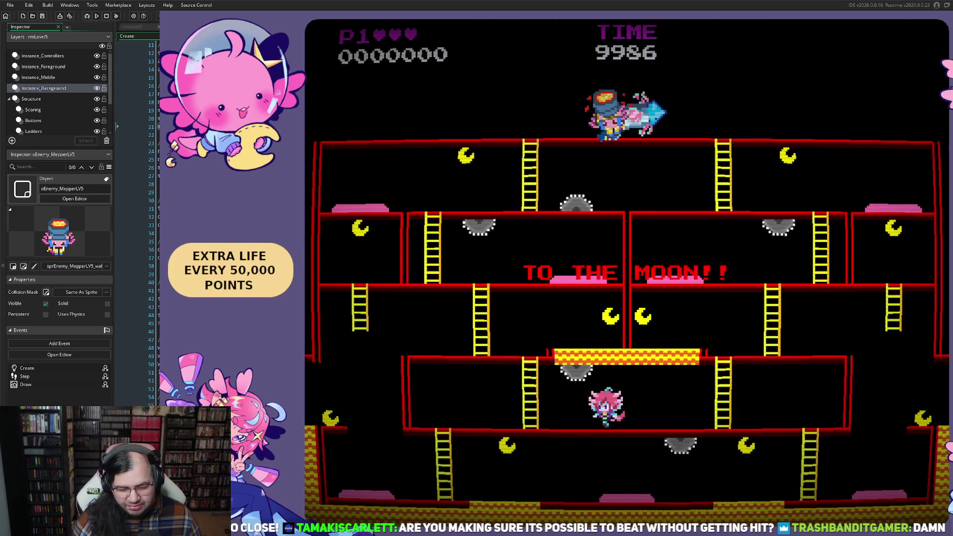
# - Drop a floor and run left along the bottom floor, then climb up and head right
pyautogui.press('Left')
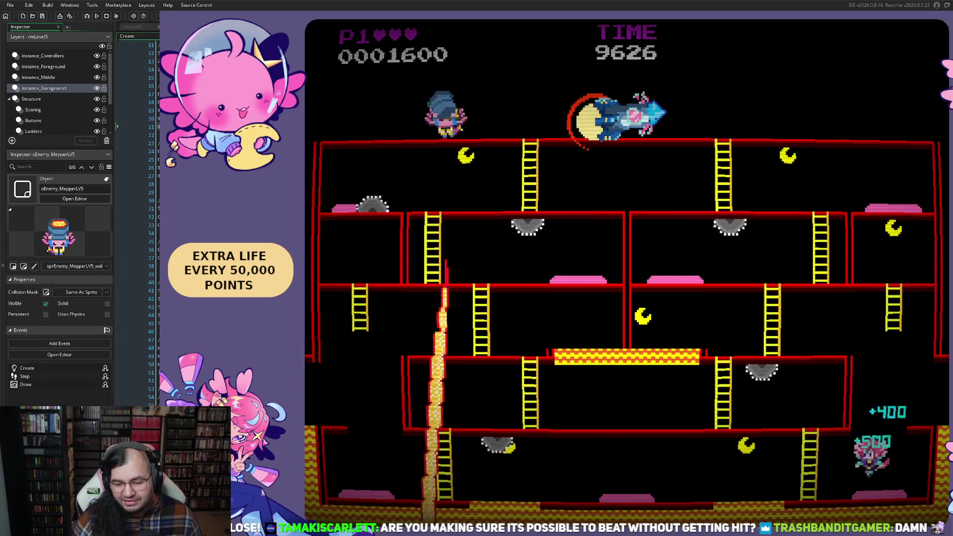
pyautogui.press('Left')
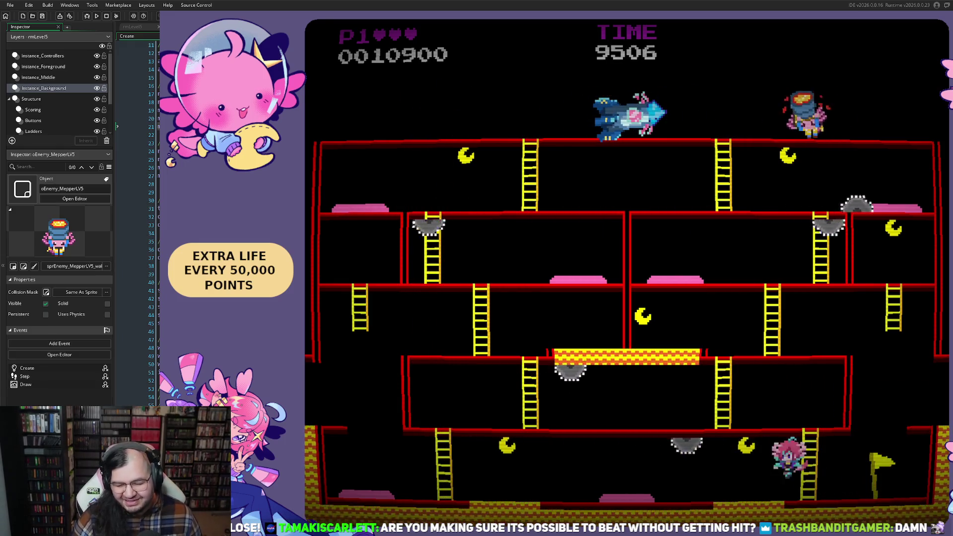
pyautogui.press('Left')
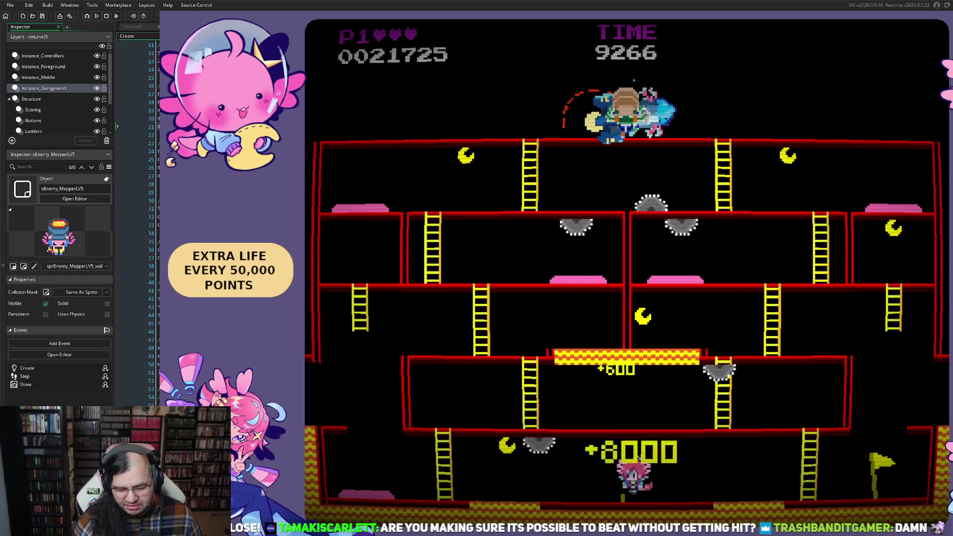
pyautogui.press('Left')
pyautogui.press('Left')
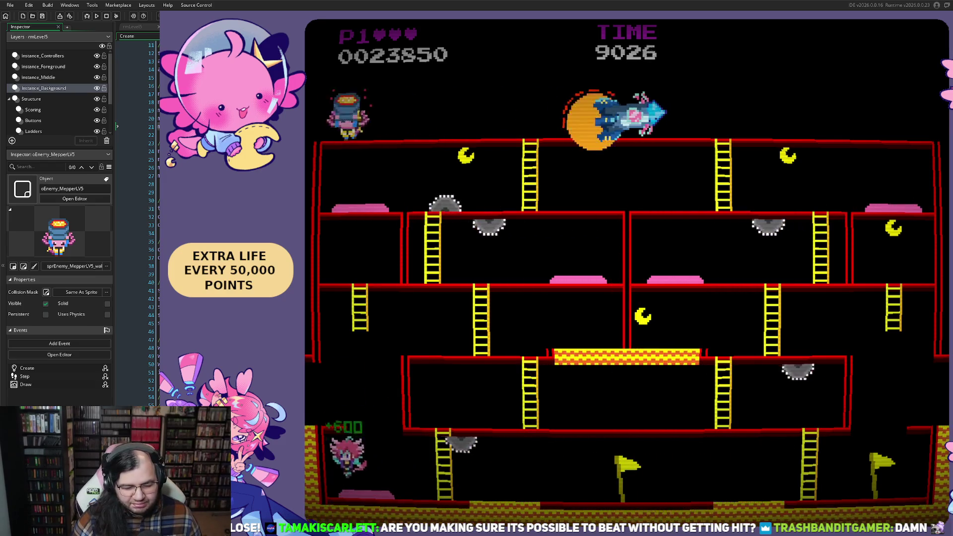
pyautogui.press('Right')
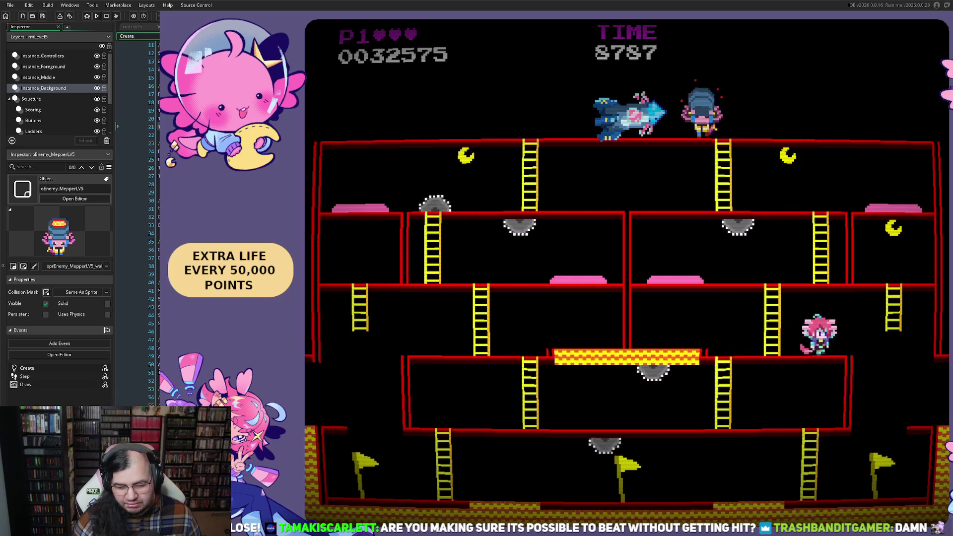
# - Collect the moon, descend the right ladder, and jump over the hazard and an enemy
pyautogui.press('Down')
pyautogui.press('Left')
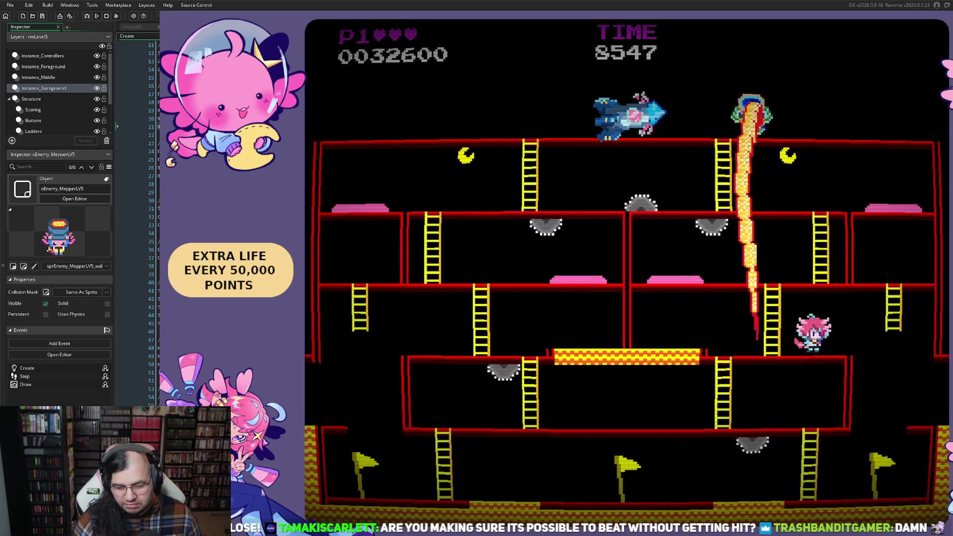
pyautogui.press('space')
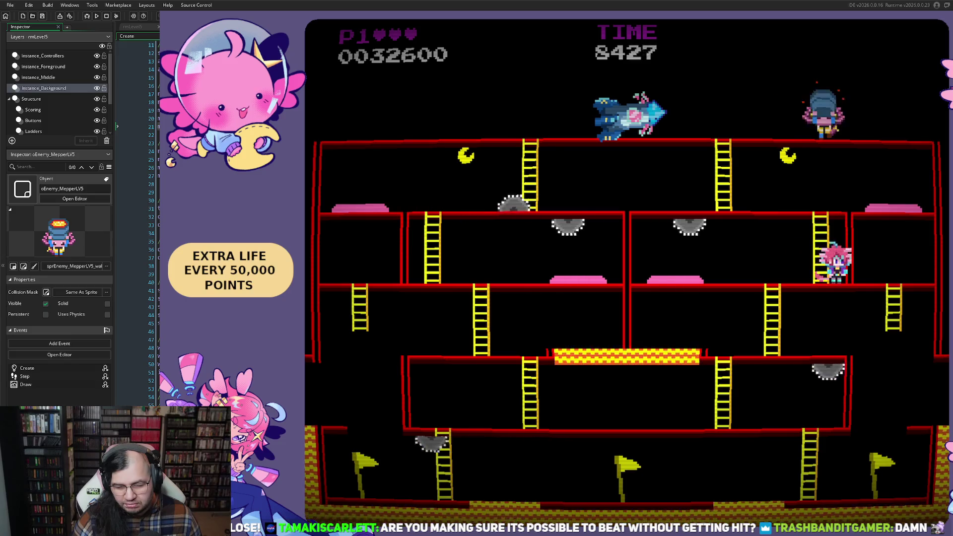
pyautogui.press('space')
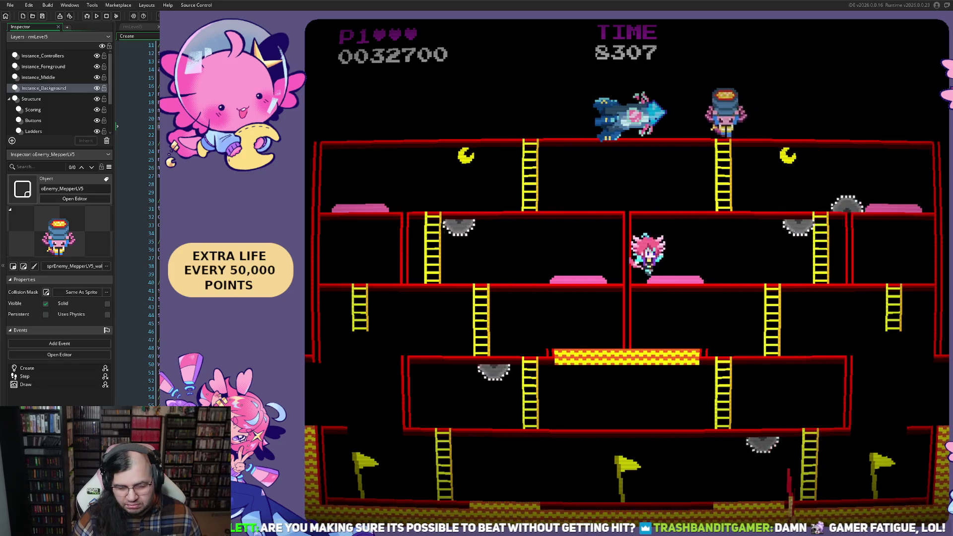
pyautogui.press('Right')
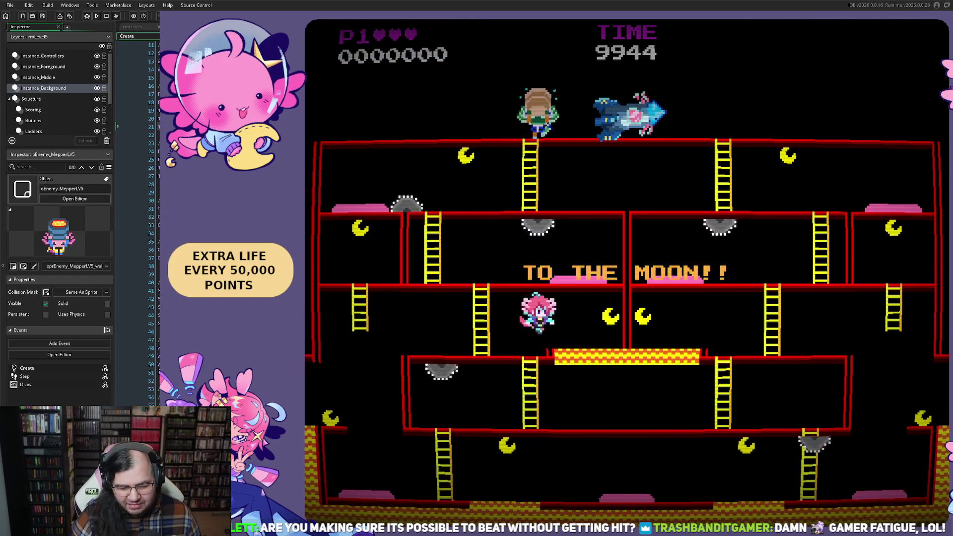
# - Run left for a moon, then shift right and back left along the floor until the restart
pyautogui.press('Left')
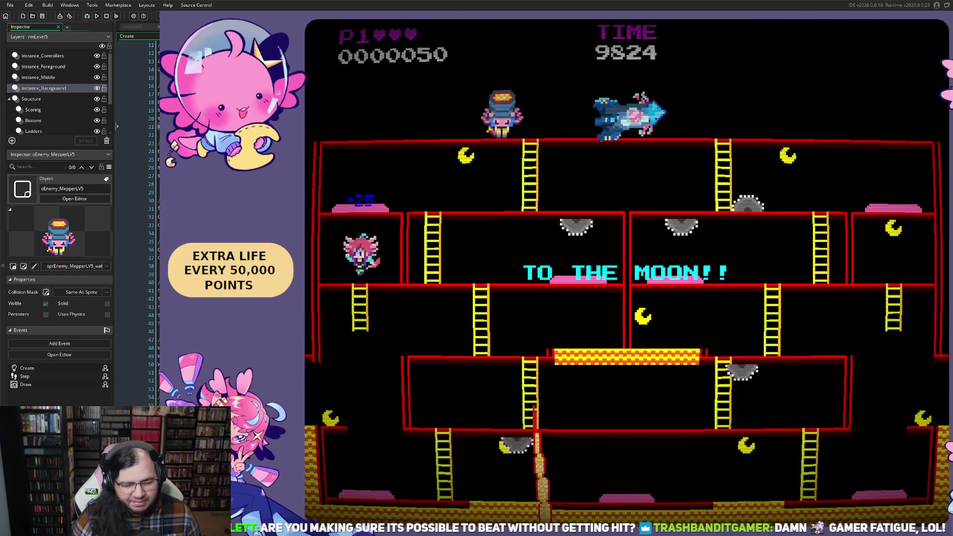
pyautogui.press('Right')
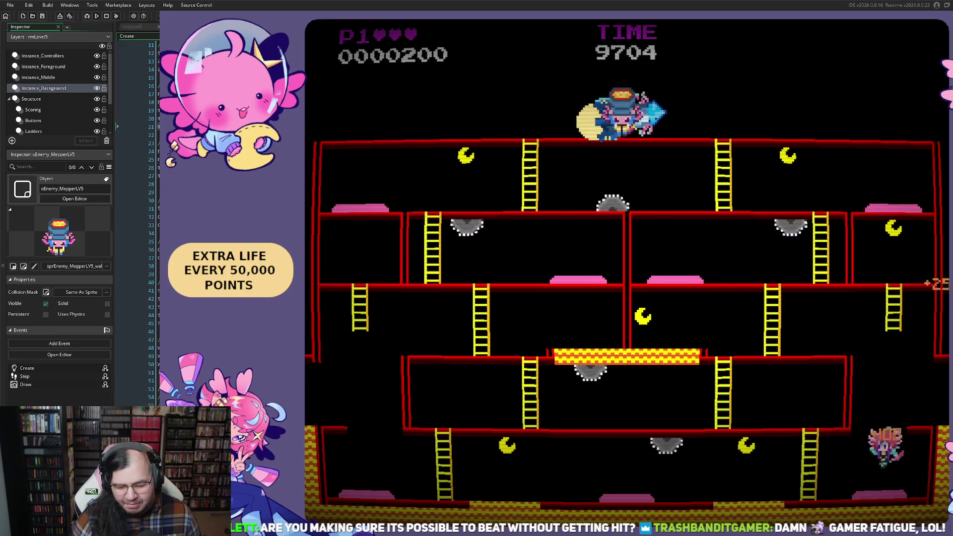
pyautogui.press('Right')
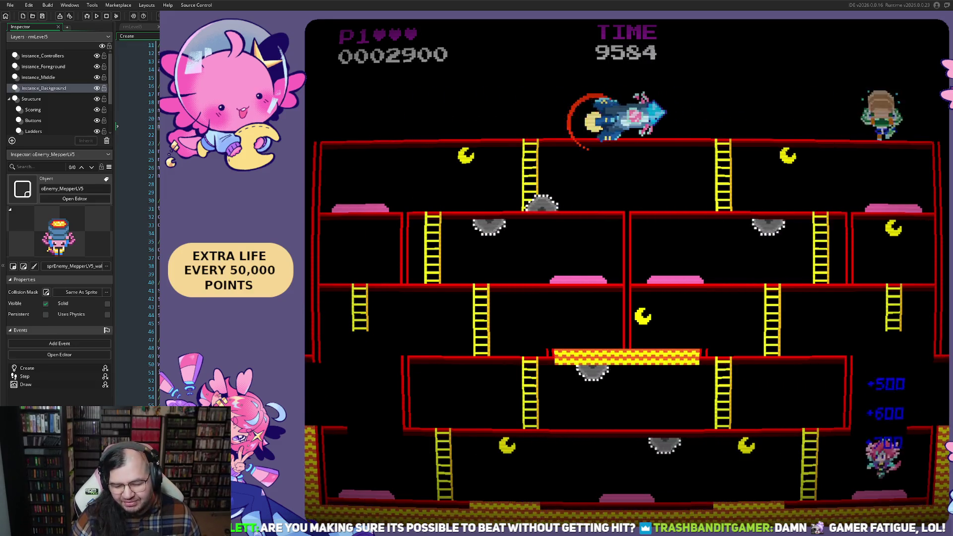
pyautogui.press('Left')
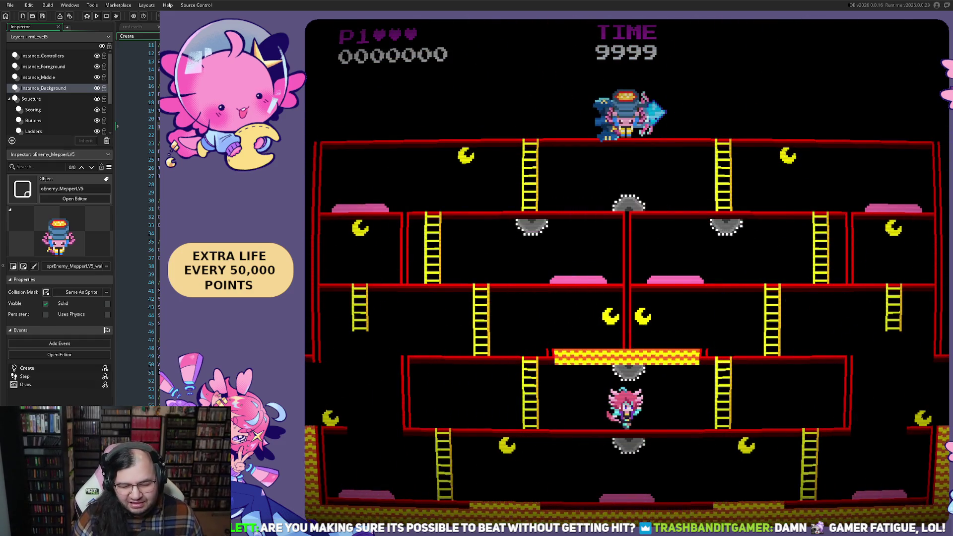
# - Head left and down for a moon, dropping to the bottom right floor and edging left
pyautogui.press('Left')
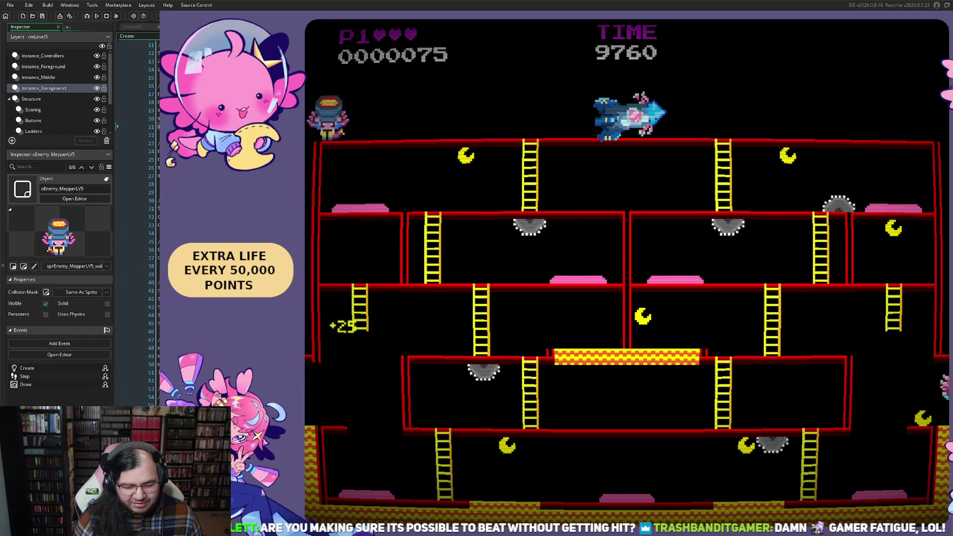
pyautogui.press('Left')
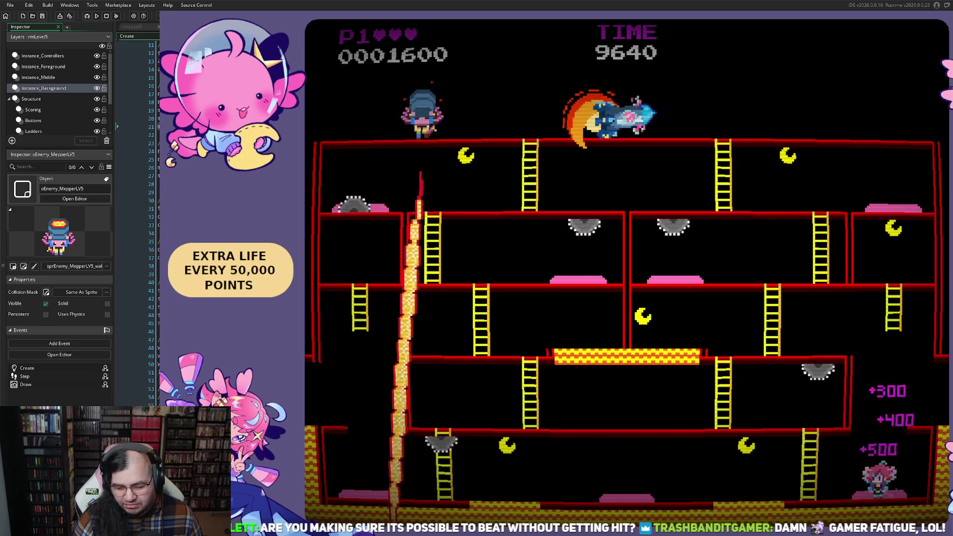
pyautogui.press('Left')
pyautogui.press('Left')
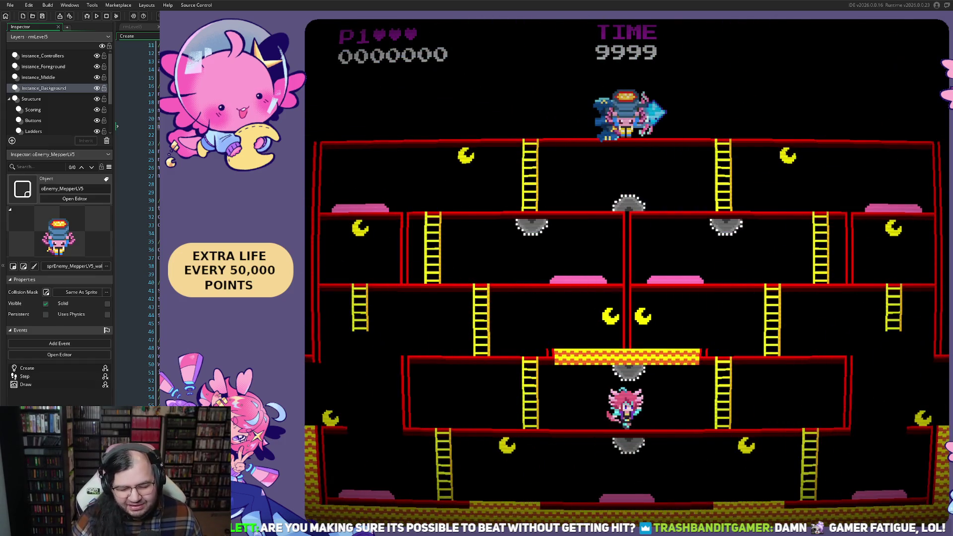
# - Collect a moon, climb the right ladder, drop to the bottom floor and jump an enemy
pyautogui.press('Right')
pyautogui.press('Up')
pyautogui.press('Right')
pyautogui.press('Left')
pyautogui.press('space')
pyautogui.press('Right')
# - Jump another enemy on the bottom floor, then climb to the next floor and head left
pyautogui.press('Left')
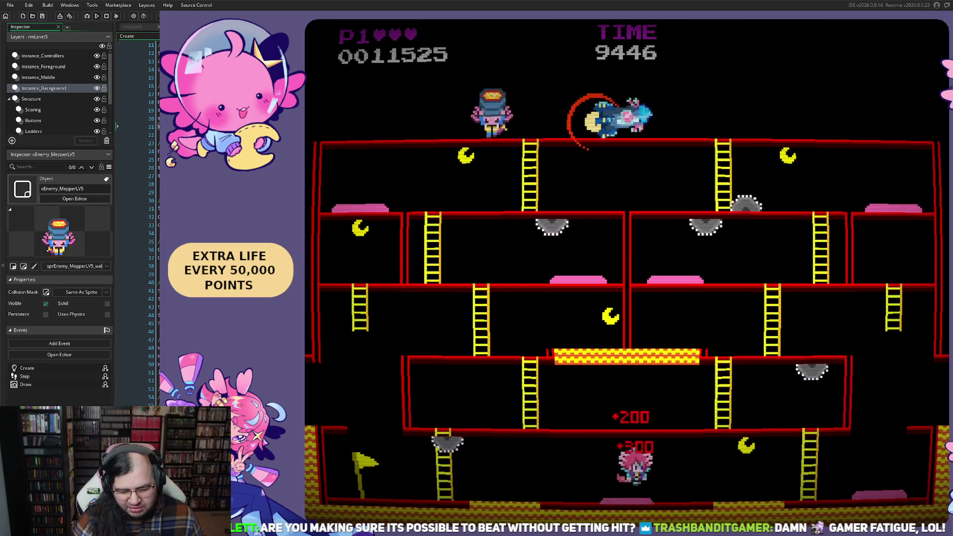
pyautogui.press('space')
pyautogui.press('Right')
pyautogui.press('Right')
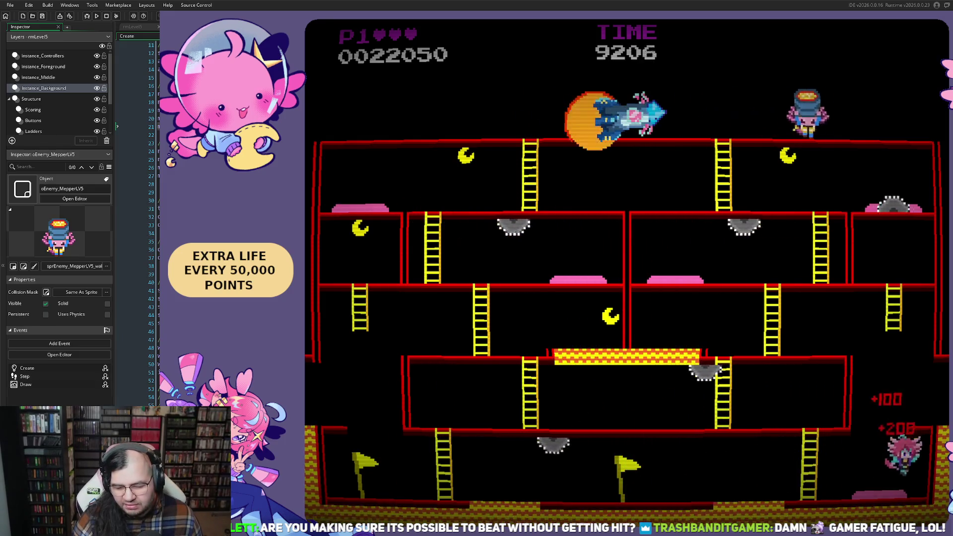
pyautogui.press('Left')
pyautogui.press('Up')
pyautogui.press('Left')
pyautogui.press('Left')
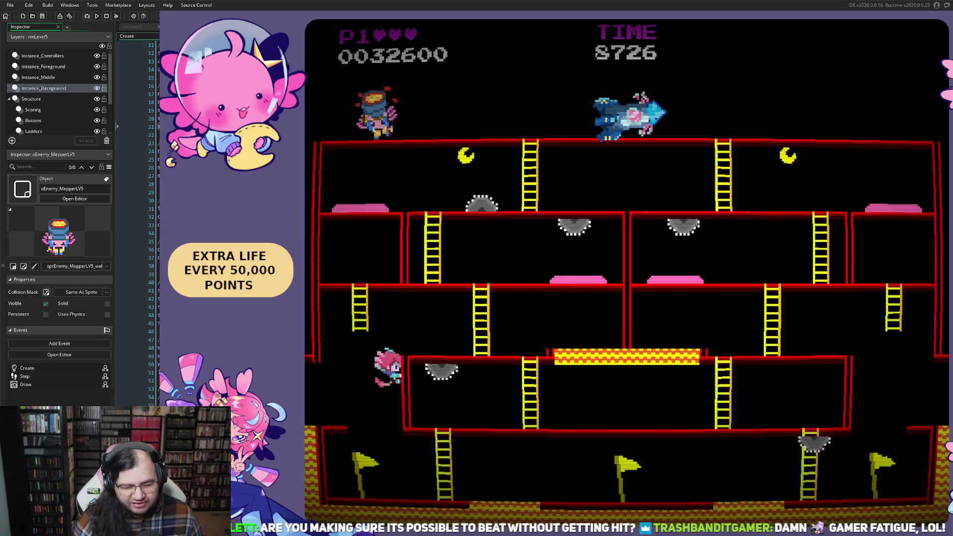
# - Climb the ladder to the upper floor and move right along it toward the floor above
pyautogui.press('Right')
pyautogui.press('Up')
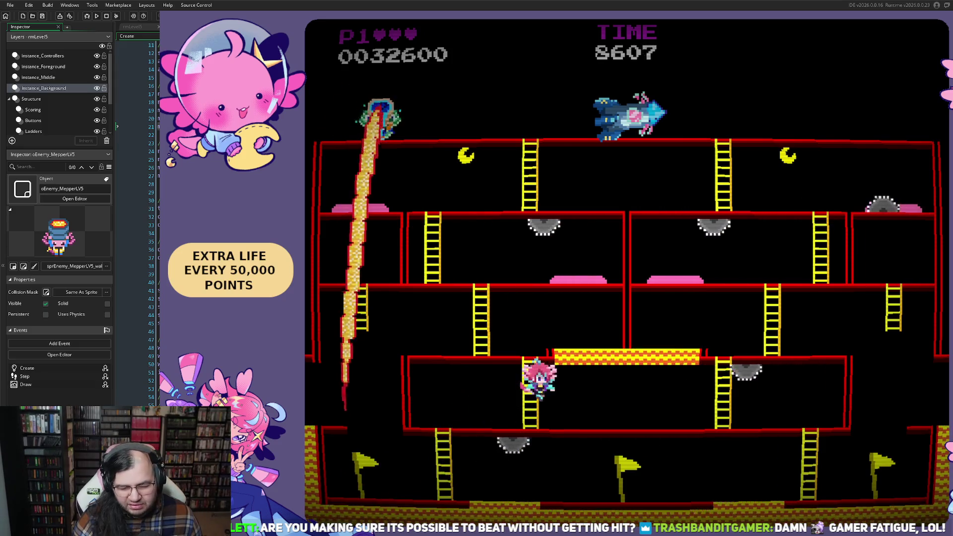
pyautogui.press('Left')
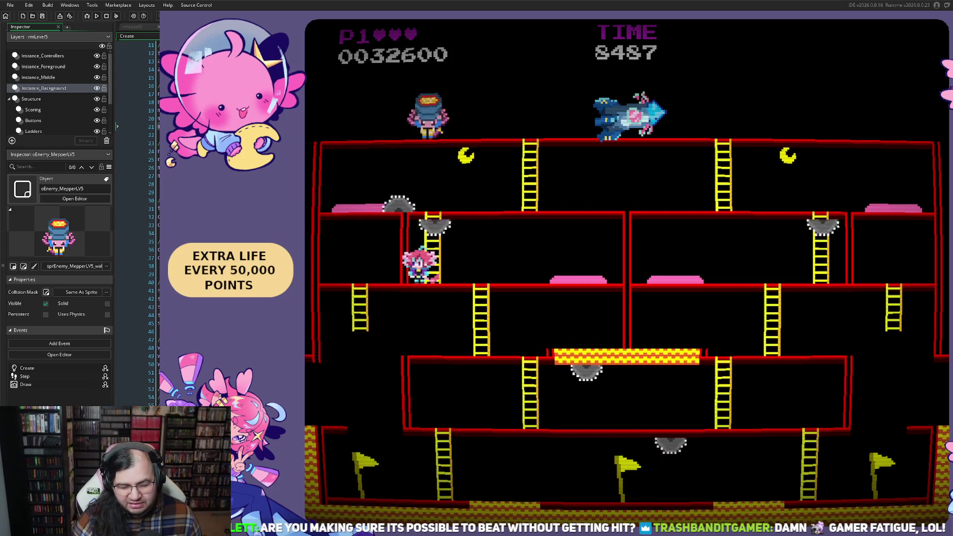
pyautogui.press('Right')
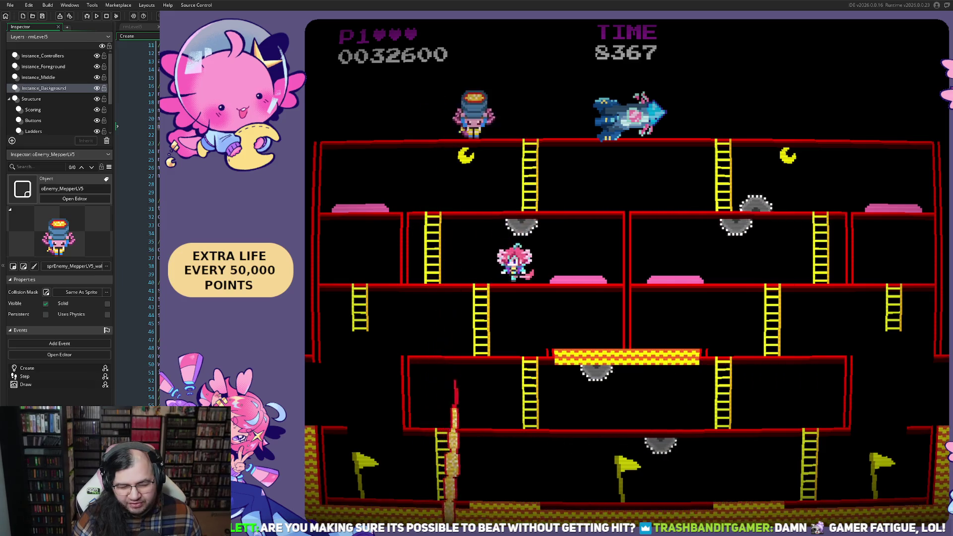
pyautogui.press('Right')
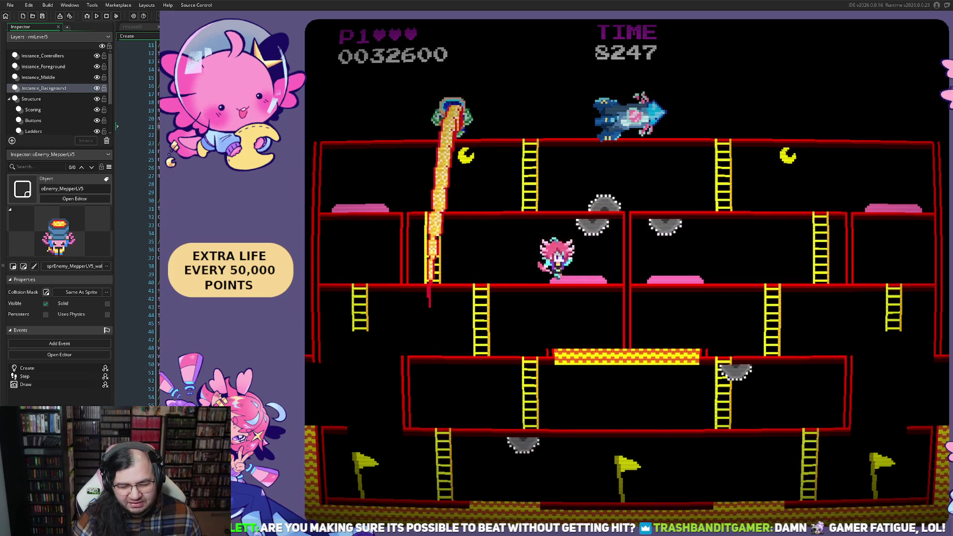
pyautogui.press('space')
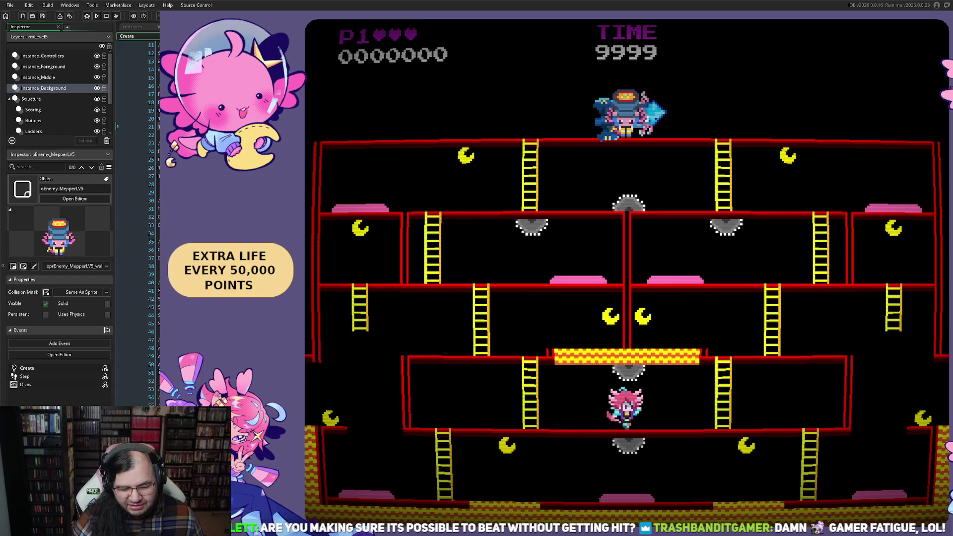
# - Climb to the middle floor, go up and back down the ladder, then drop to the bottom floor
pyautogui.press('Up')
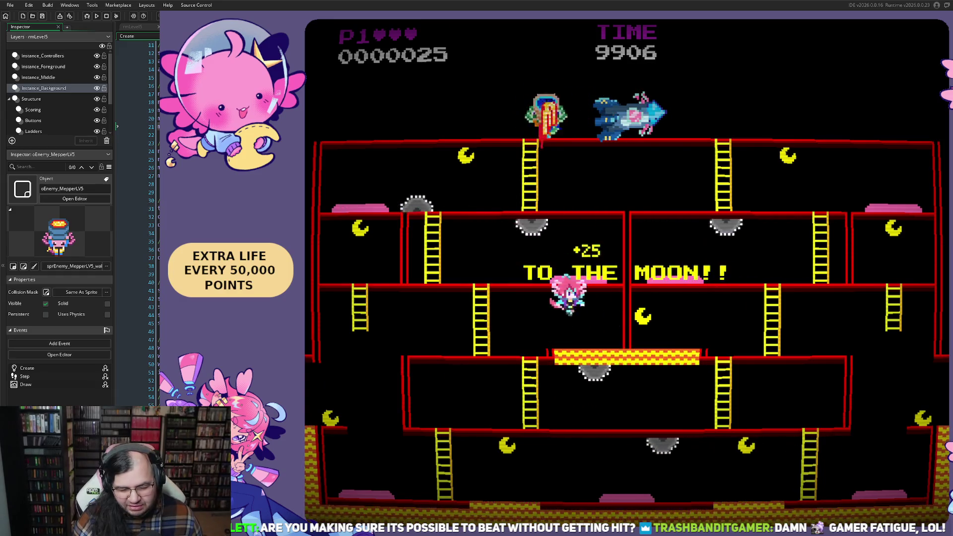
pyautogui.press('Left')
pyautogui.press('Left')
pyautogui.press('Up')
pyautogui.press('Down')
pyautogui.press('Left')
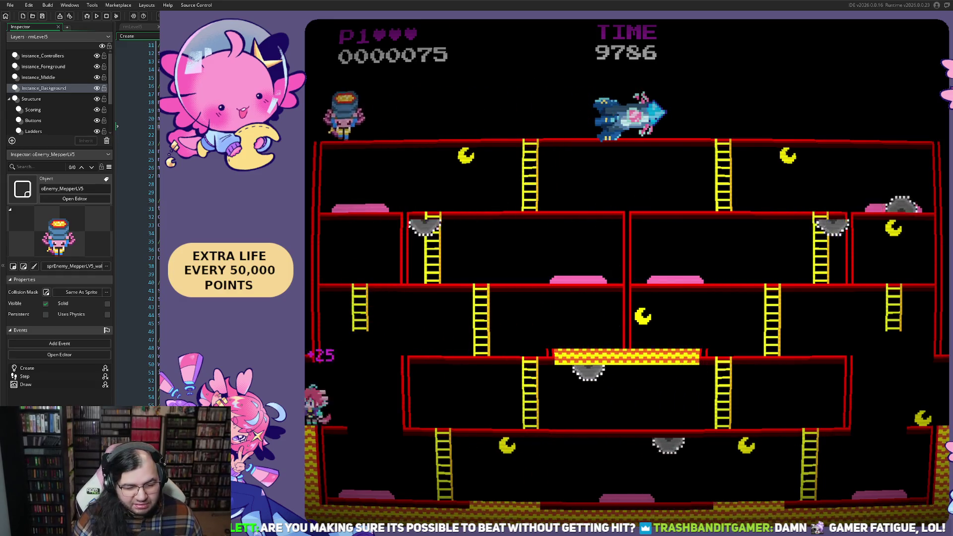
pyautogui.press('Down')
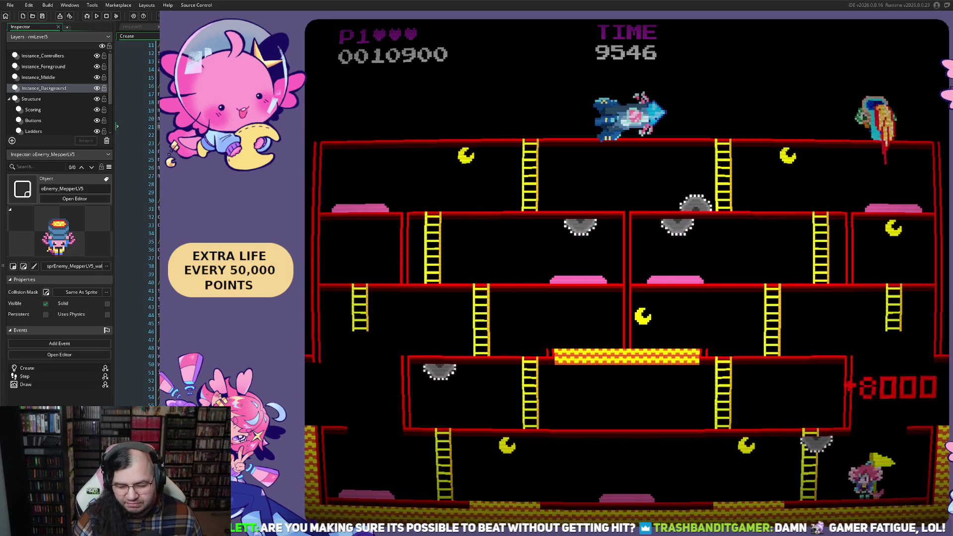
# - Run left along the bottom floor, move up and right, then climb down and head left
pyautogui.press('Left')
pyautogui.press('Left')
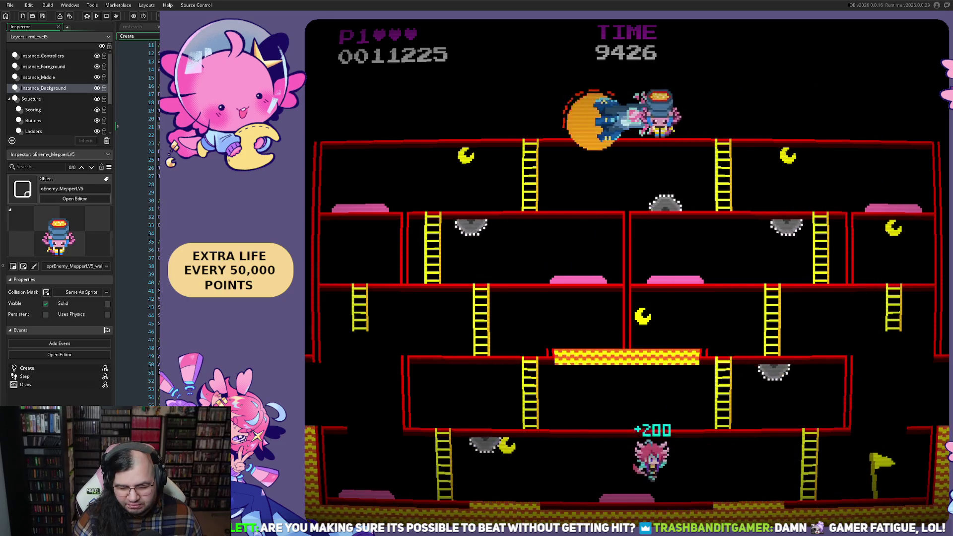
pyautogui.press('Left')
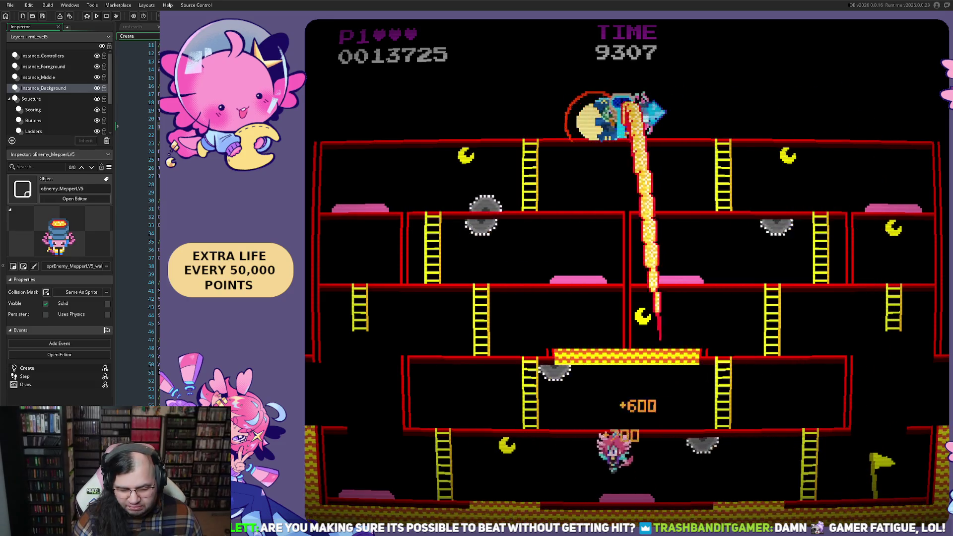
pyautogui.press('Left')
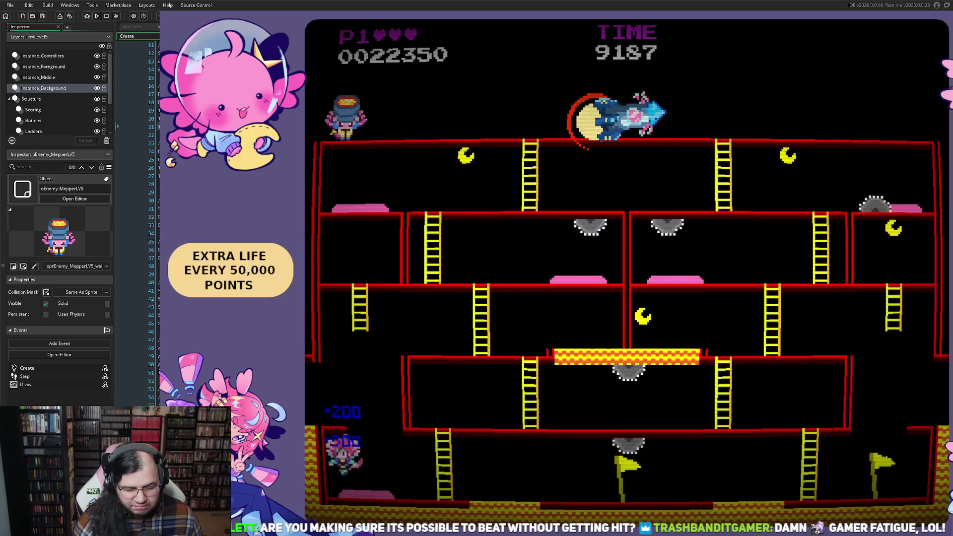
pyautogui.press('Right')
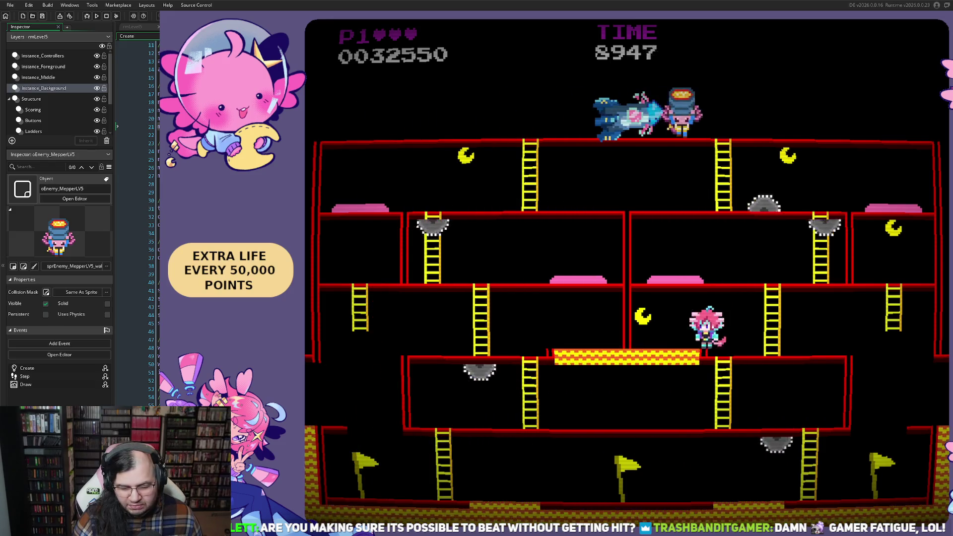
pyautogui.press('Down')
pyautogui.press('Left')
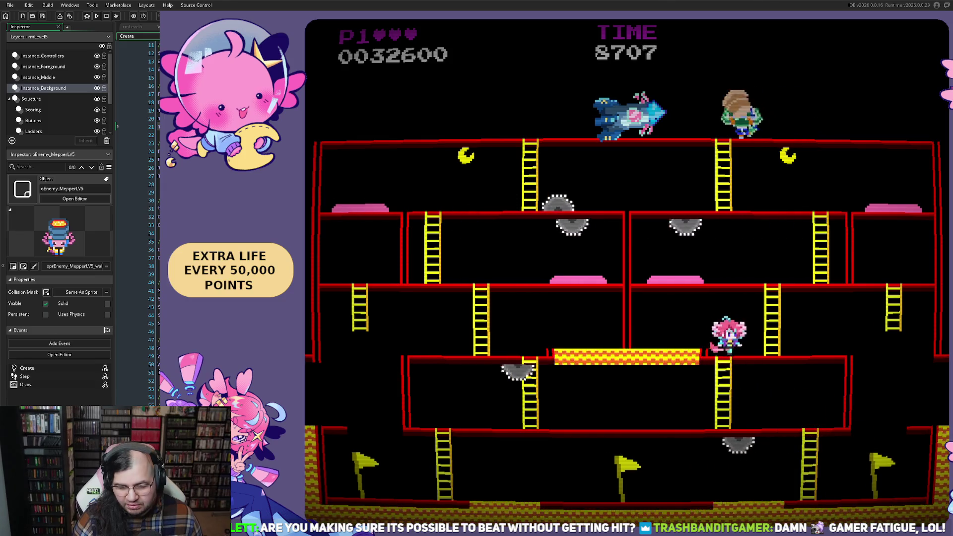
# - Climb the right ladder to the second floor and run left and right across the upper floors
pyautogui.press('Left')
pyautogui.press('Up')
pyautogui.press('Right')
pyautogui.press('Left')
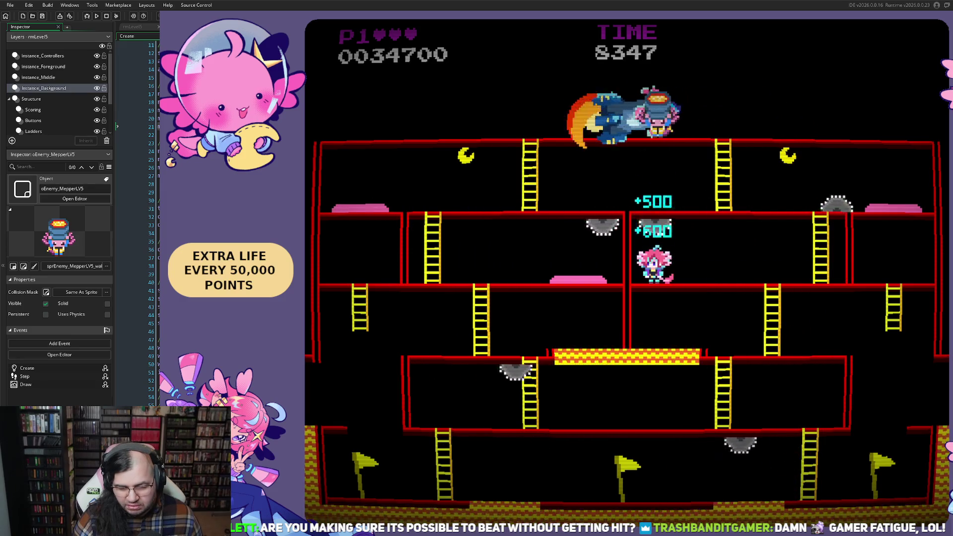
pyautogui.press('Right')
pyautogui.press('Right')
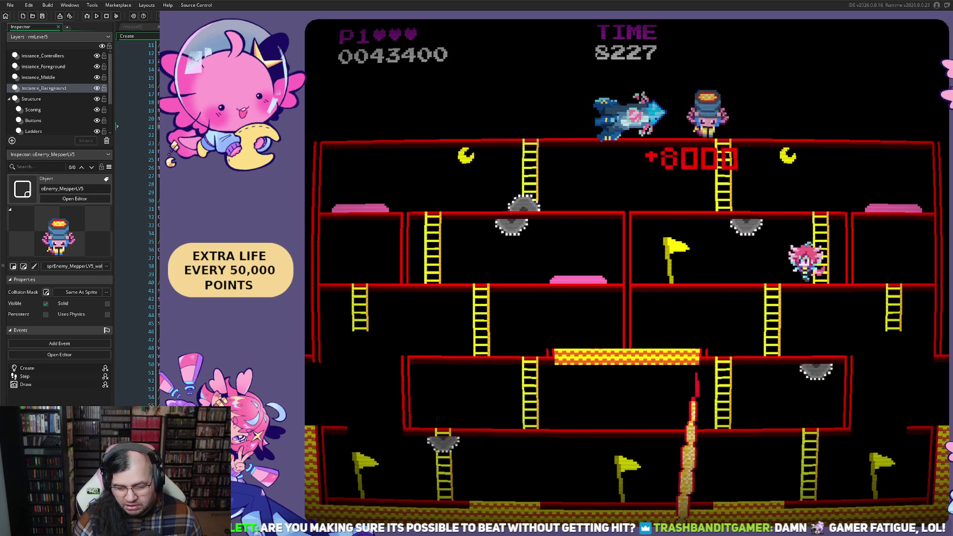
pyautogui.press('Left')
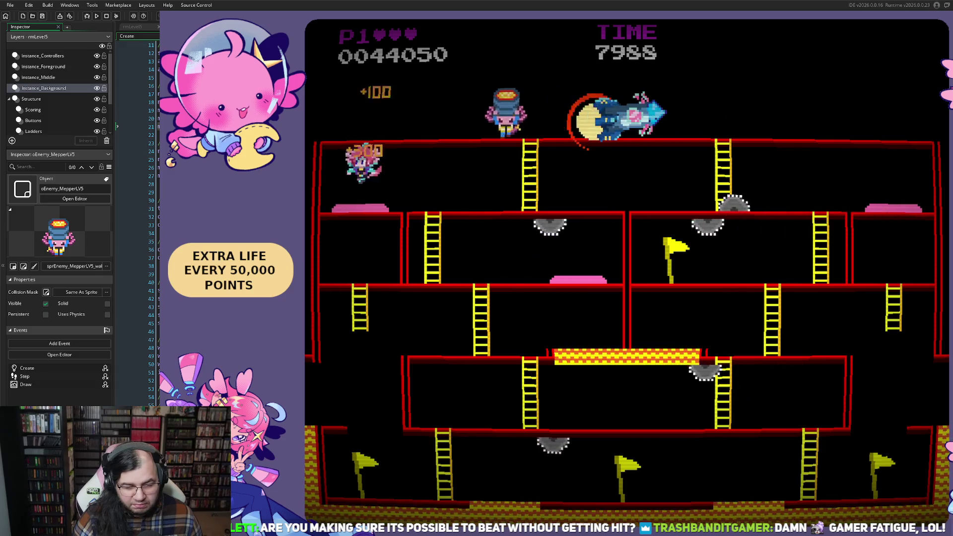
pyautogui.press('Left')
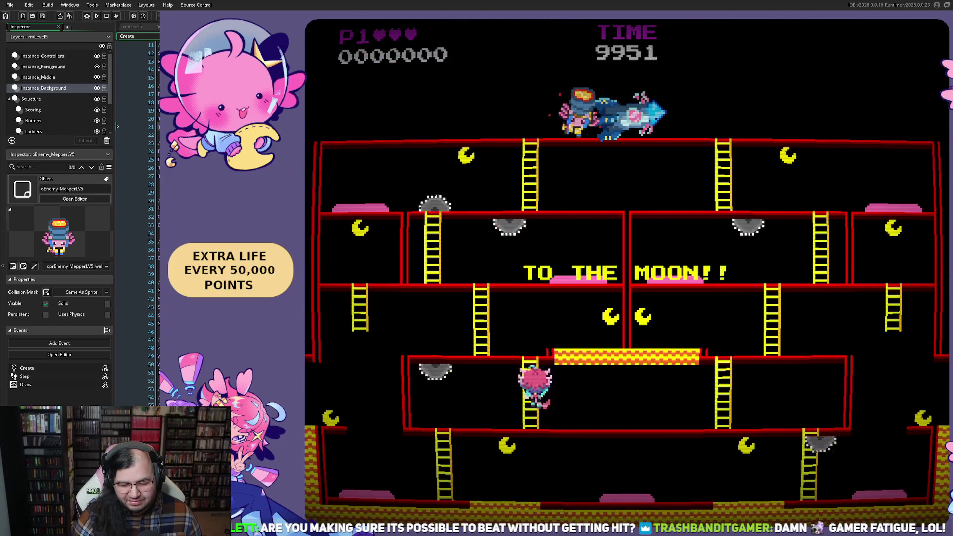
# - Collect a moon on the right and another on the ladder, then wrap around to the right side
pyautogui.press('Right')
pyautogui.press('Left')
pyautogui.press('Up')
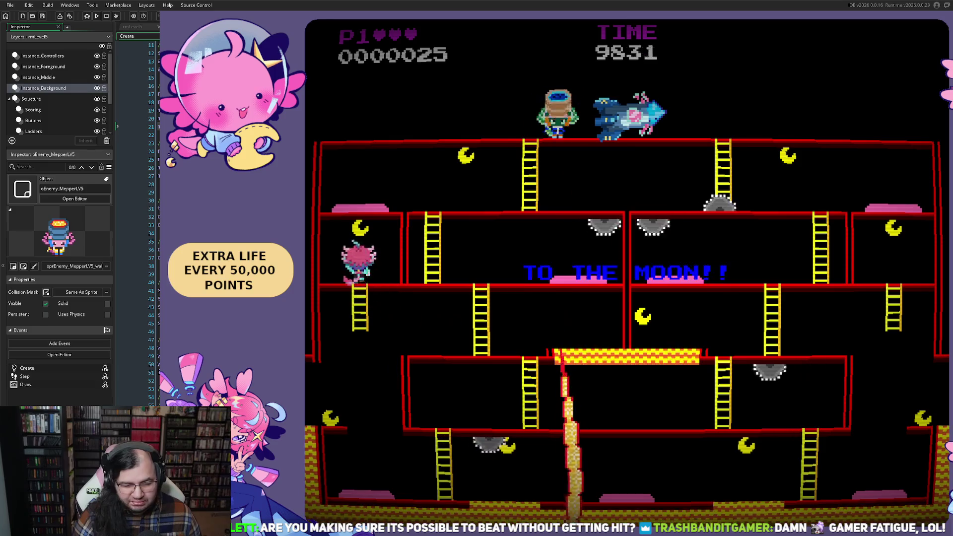
pyautogui.press('Down')
pyautogui.press('Left')
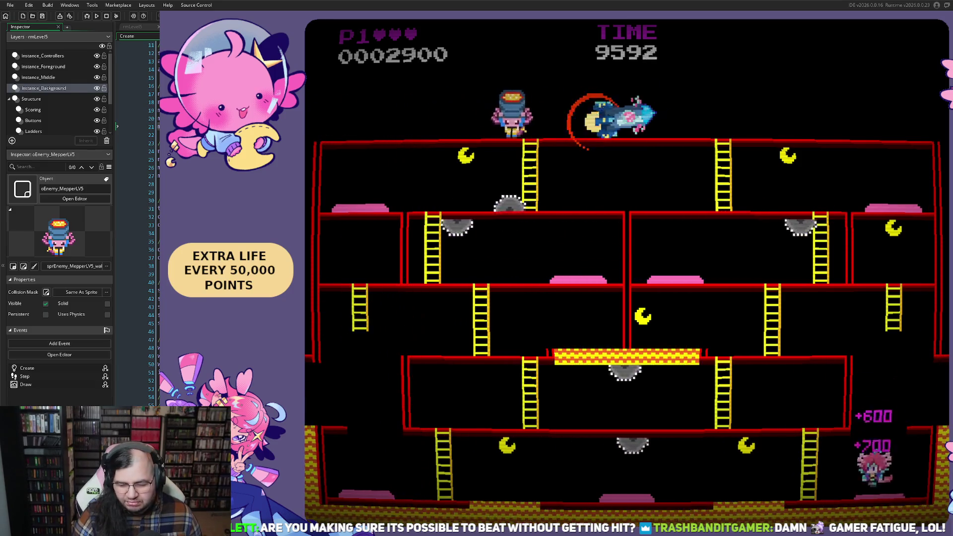
# - Jump along the bottom floor for a bonus, moving left and then back right
pyautogui.press('Left')
pyautogui.press('space')
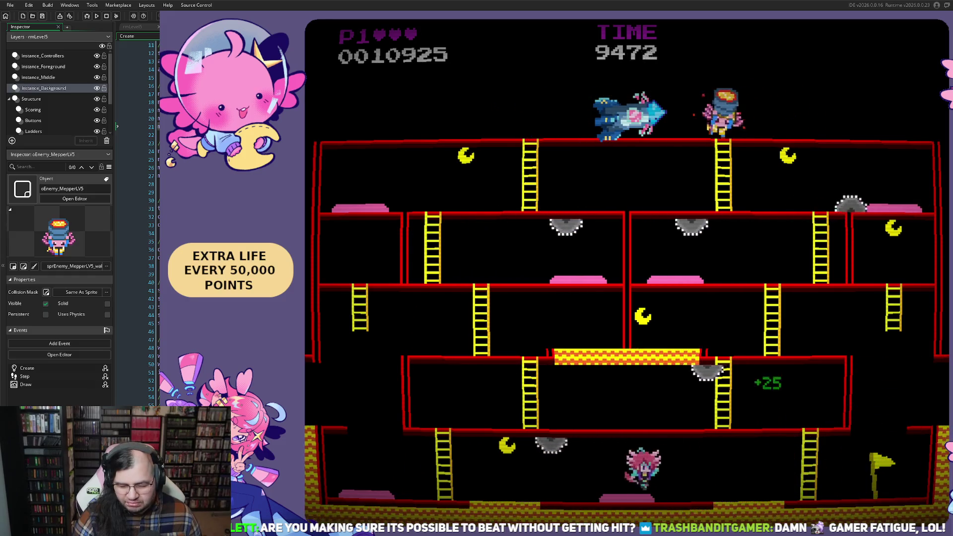
pyautogui.press('Left')
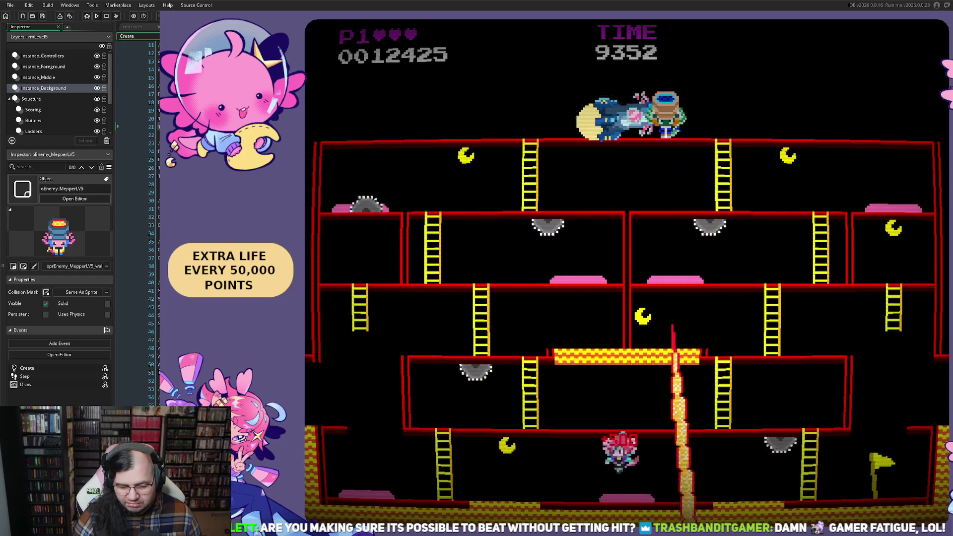
pyautogui.press('Left')
# - Climb the right ladders up to the upper floor and jump over the saws
pyautogui.press('Left')
pyautogui.press('Right')
pyautogui.press('Up')
pyautogui.press('Right')
pyautogui.press('Up')
pyautogui.press('Left')
pyautogui.press('Up')
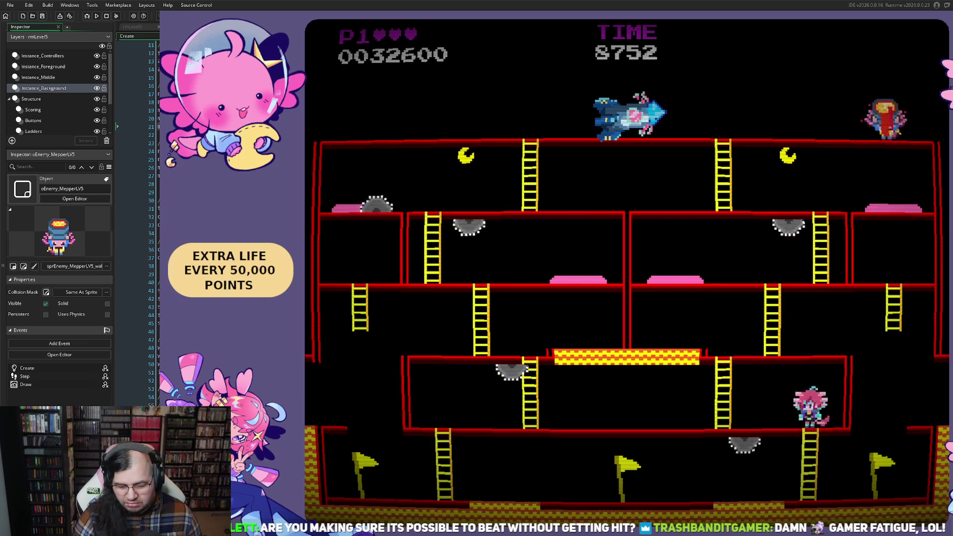
pyautogui.press('Up')
pyautogui.press('Left')
pyautogui.press('space')
# - Move back and forth on the middle floor, then run left along the top floor and jump
pyautogui.press('Right')
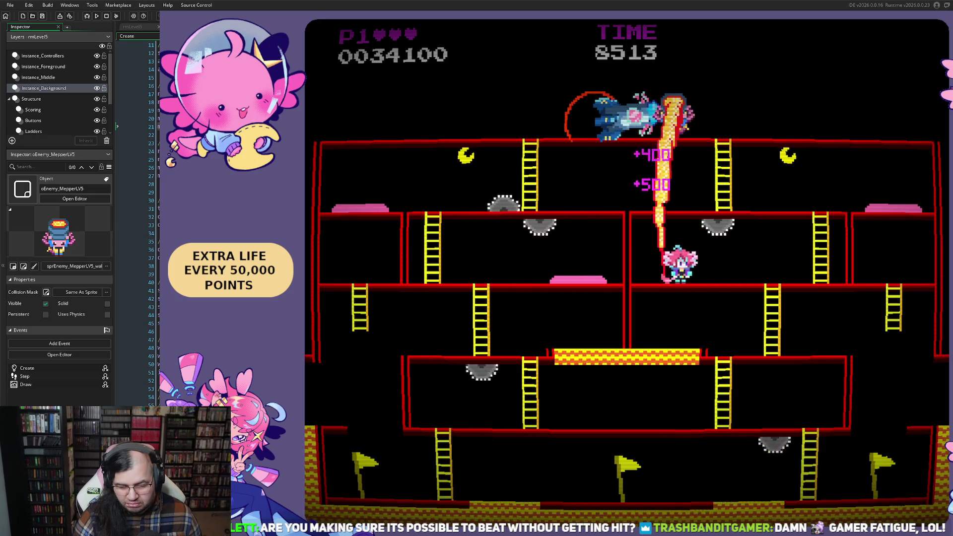
pyautogui.press('Left')
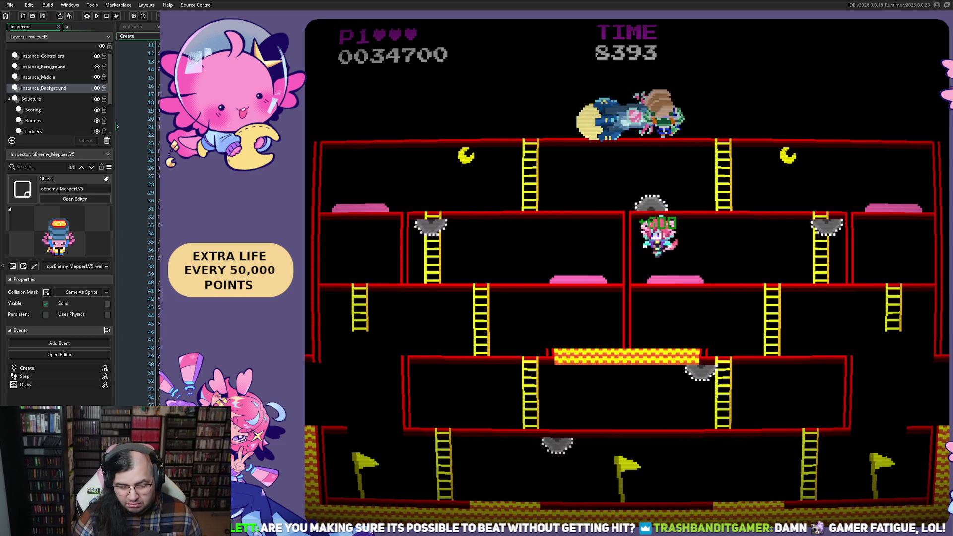
pyautogui.press('Right')
pyautogui.press('Left')
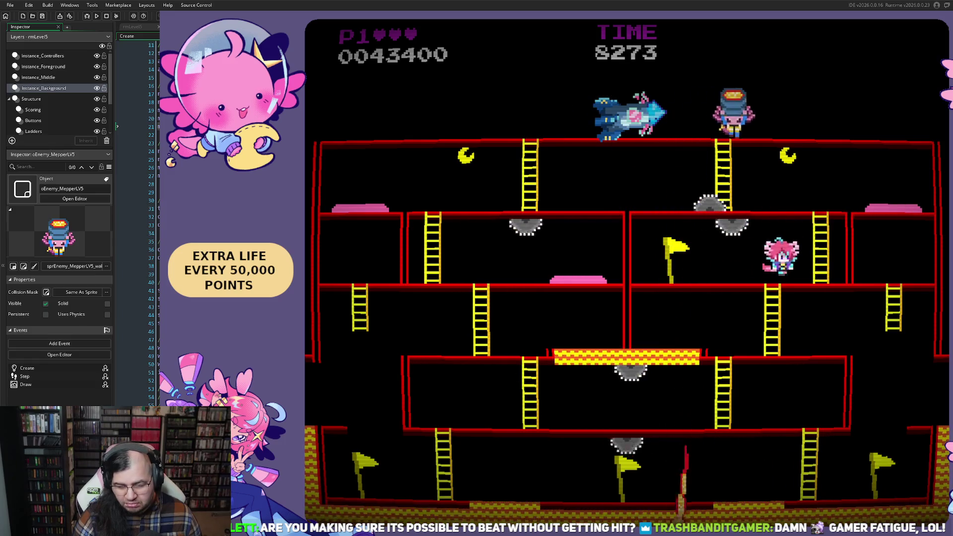
pyautogui.press('Left')
pyautogui.press('Left')
pyautogui.press('space')
# - Move along the second floor, run left toward the boss, and wrap to the bottom floor
pyautogui.press('Right')
pyautogui.press('Right')
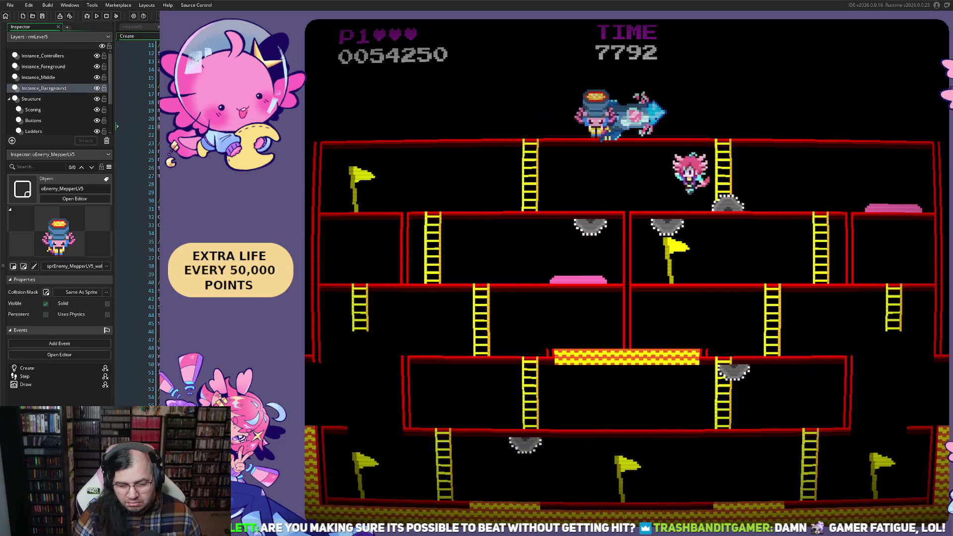
pyautogui.press('Left')
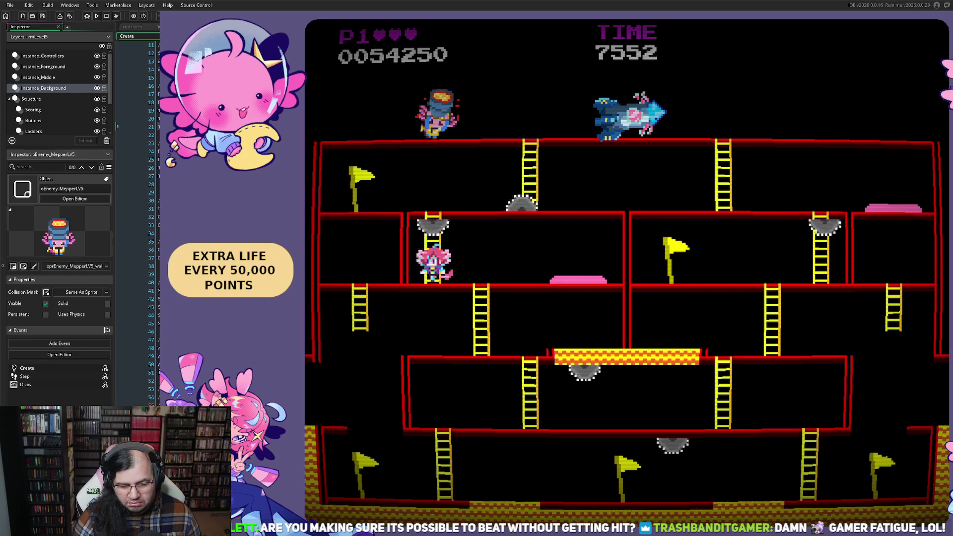
pyautogui.press('Right')
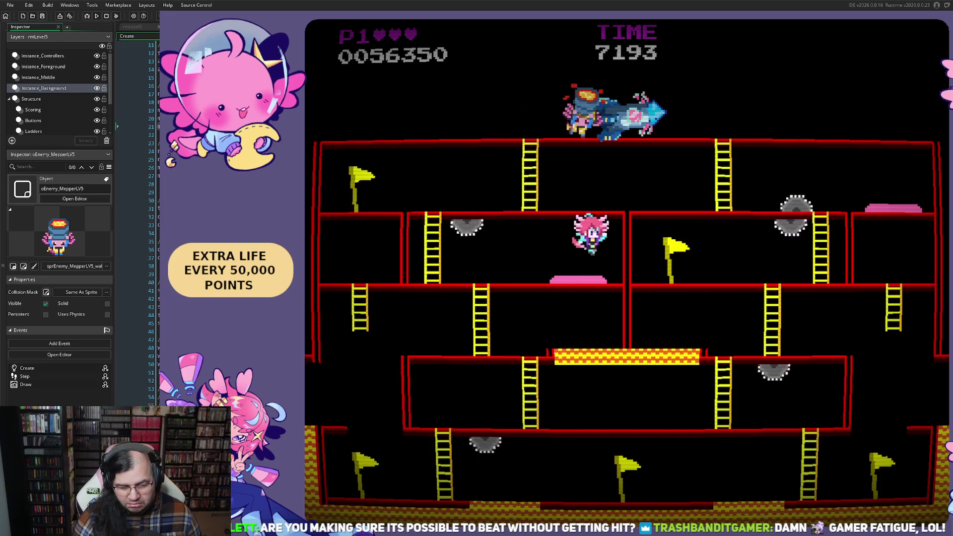
pyautogui.press('Left')
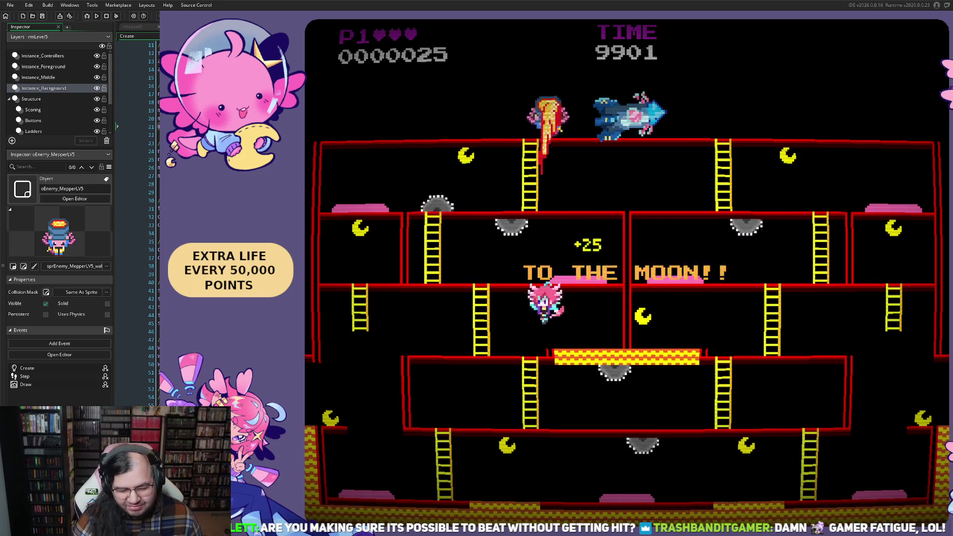
pyautogui.press('Left')
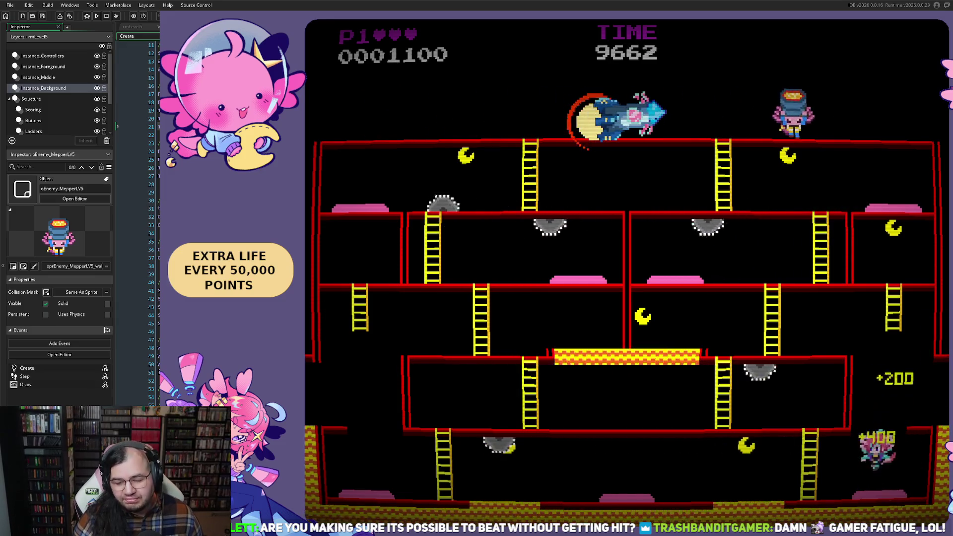
pyautogui.press('Left')
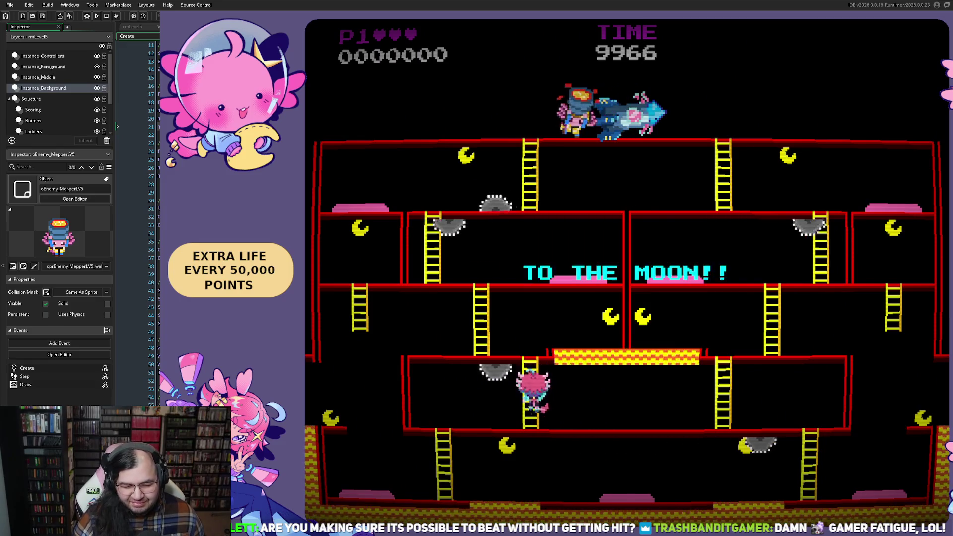
# - Drop the player down to the bottom floor and run back and forth along it
pyautogui.press('Left')
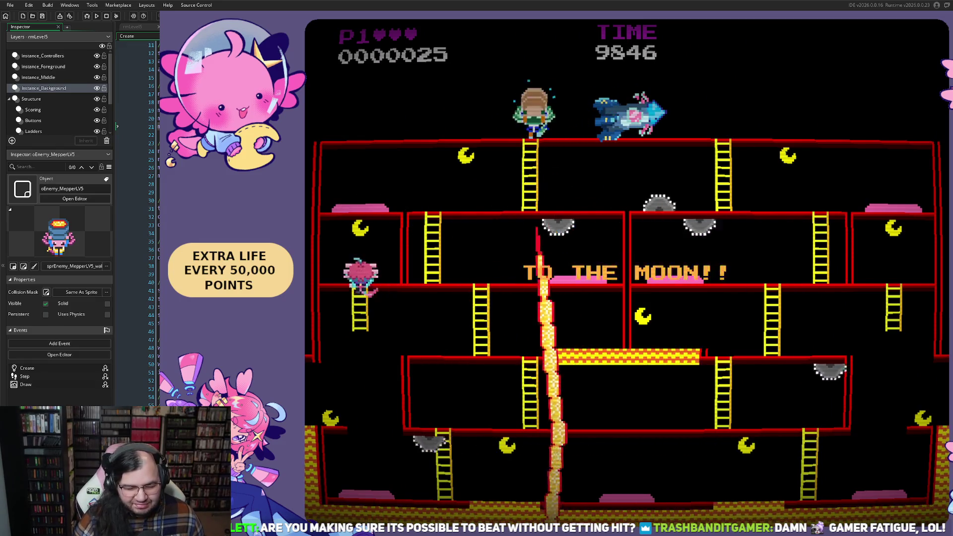
pyautogui.press('Left')
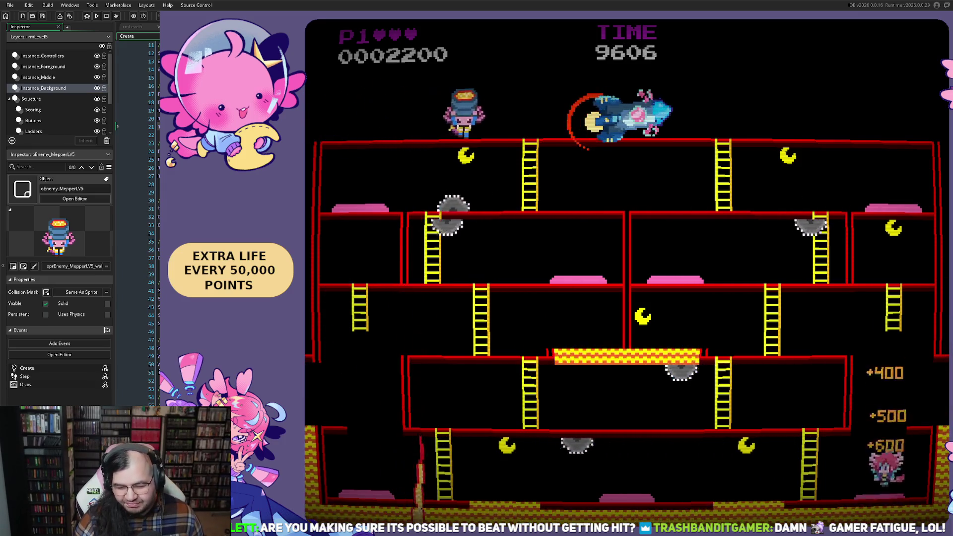
pyautogui.press('Left')
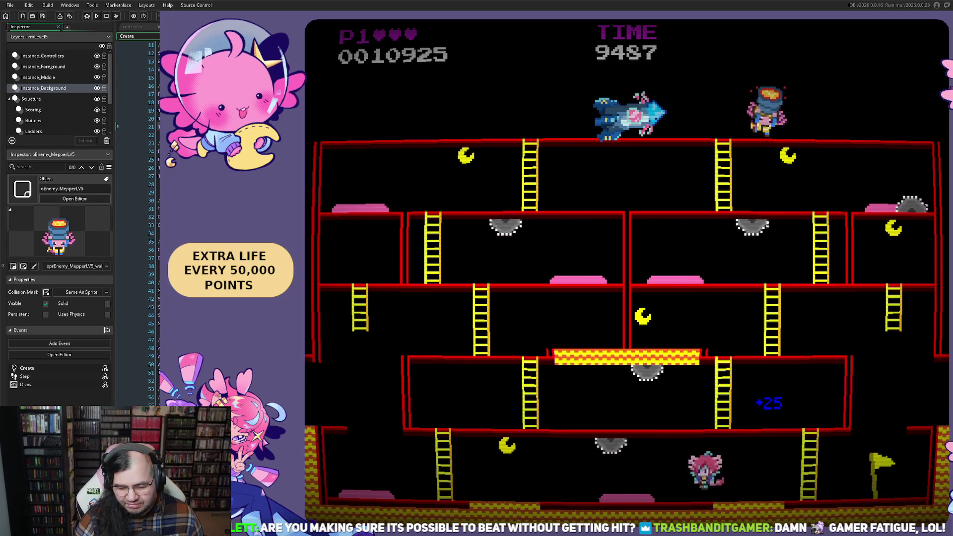
pyautogui.press('Left')
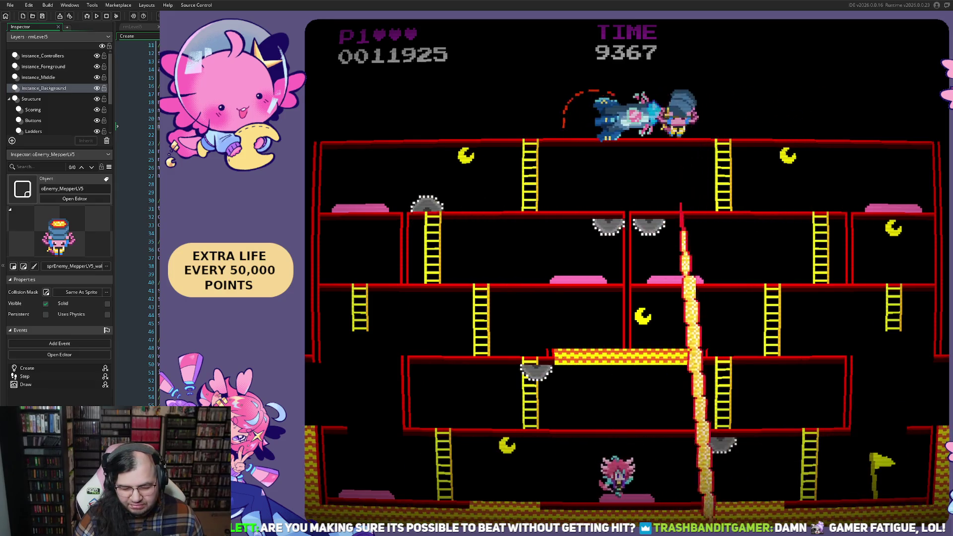
pyautogui.press('Right')
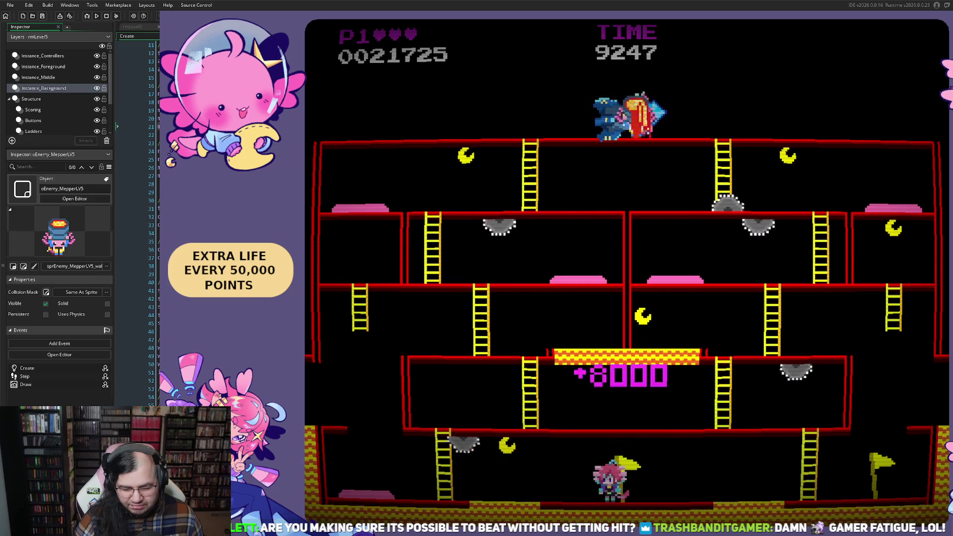
pyautogui.press('Left')
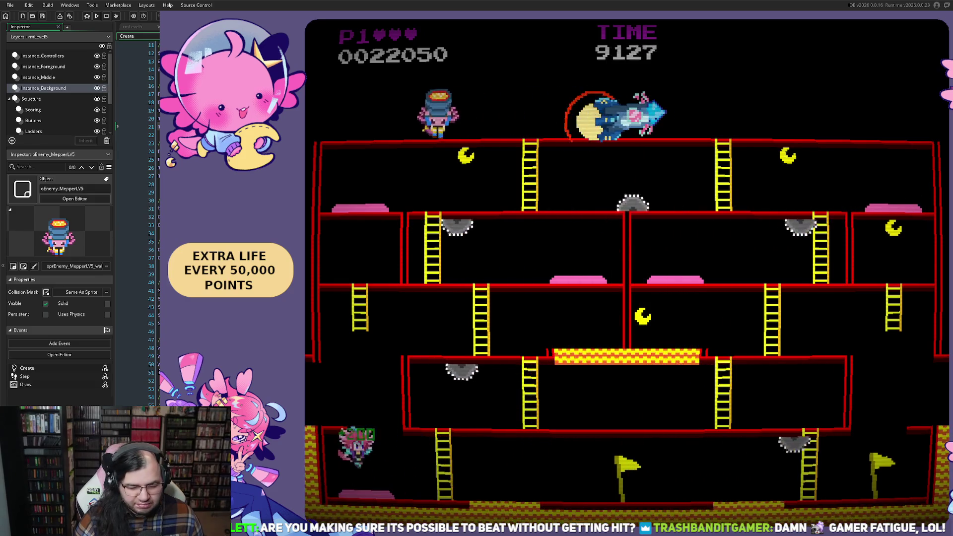
pyautogui.press('Right')
# - Climb the ladders to the middle floor, drop back down, and jump over an enemy for points
pyautogui.press('Up')
pyautogui.press('Right')
pyautogui.press('Up')
pyautogui.press('Right')
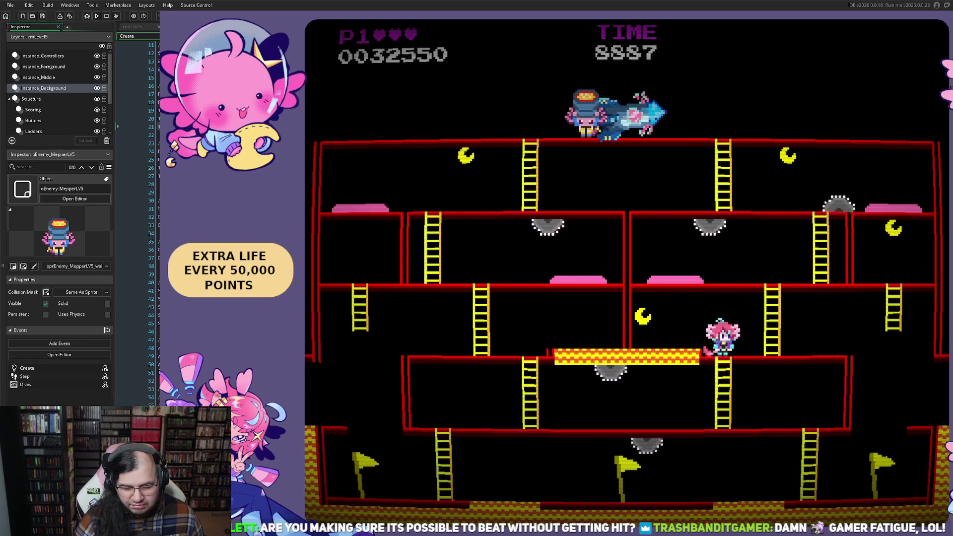
pyautogui.press('Right')
pyautogui.press('Down')
pyautogui.press('Left')
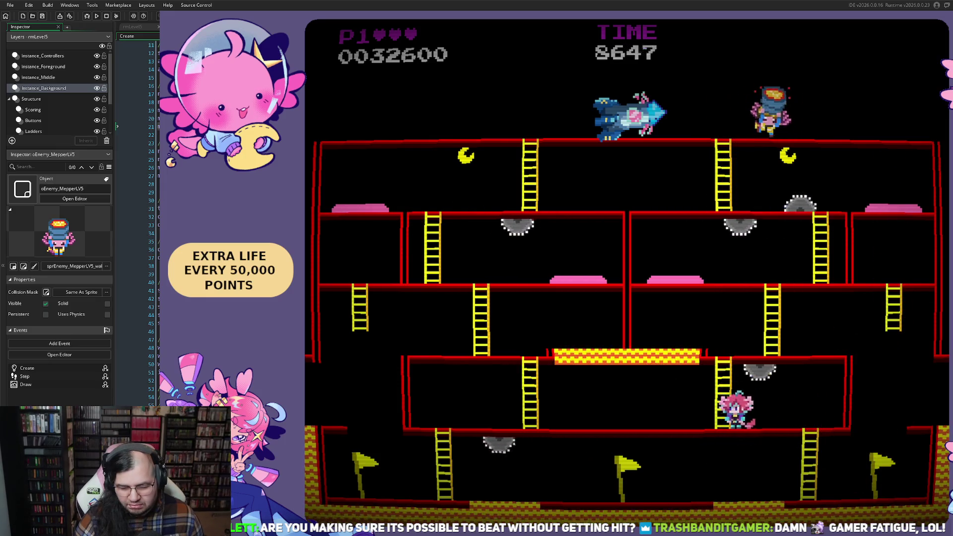
pyautogui.press('Right')
pyautogui.press('Left')
pyautogui.press('space')
pyautogui.press('space')
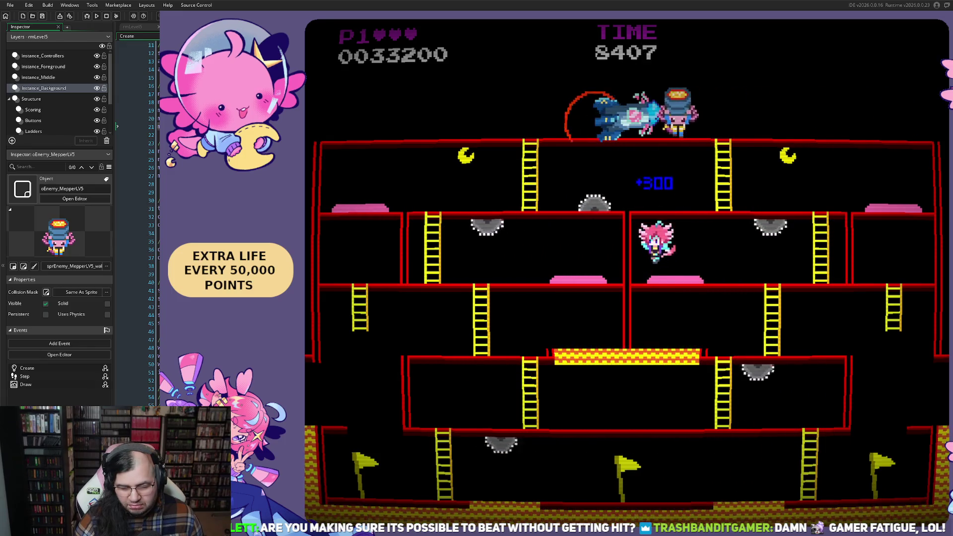
# - Climb to the top floor and run across the upper floors to earn the 10000 bonus
pyautogui.press('Right')
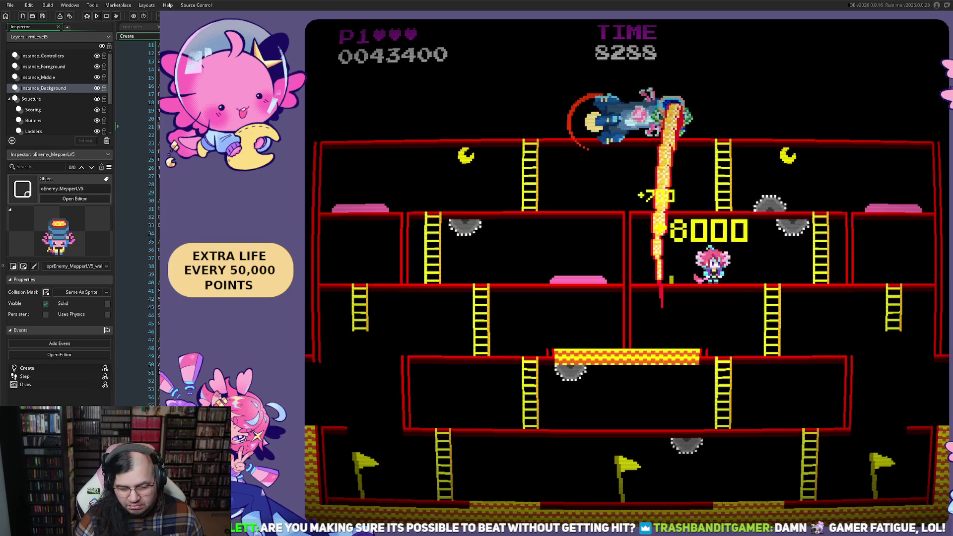
pyautogui.press('Up')
pyautogui.press('Left')
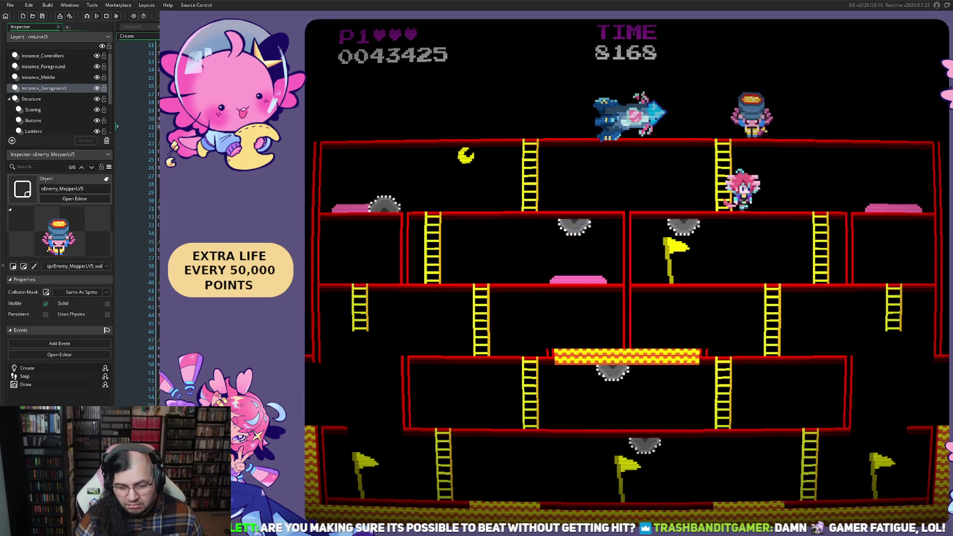
pyautogui.press('Right')
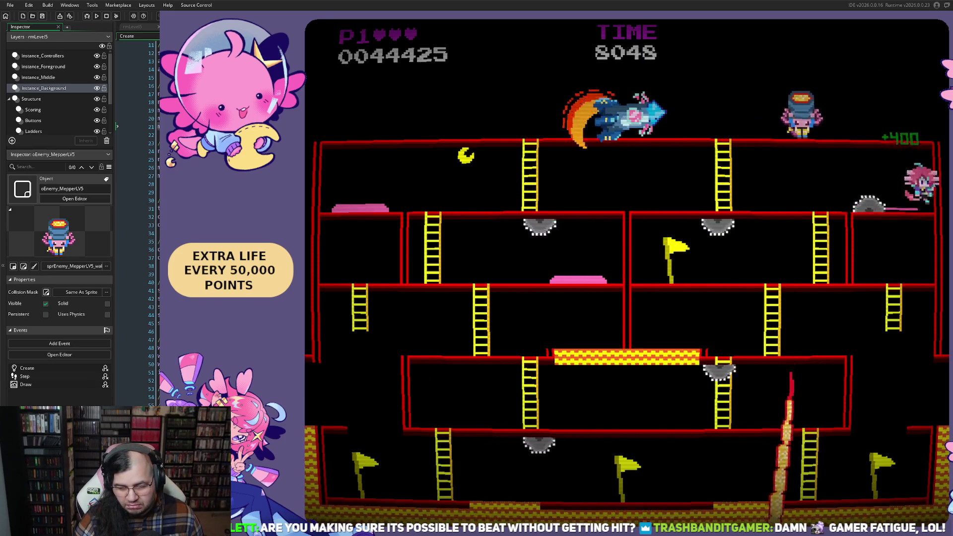
pyautogui.press('Left')
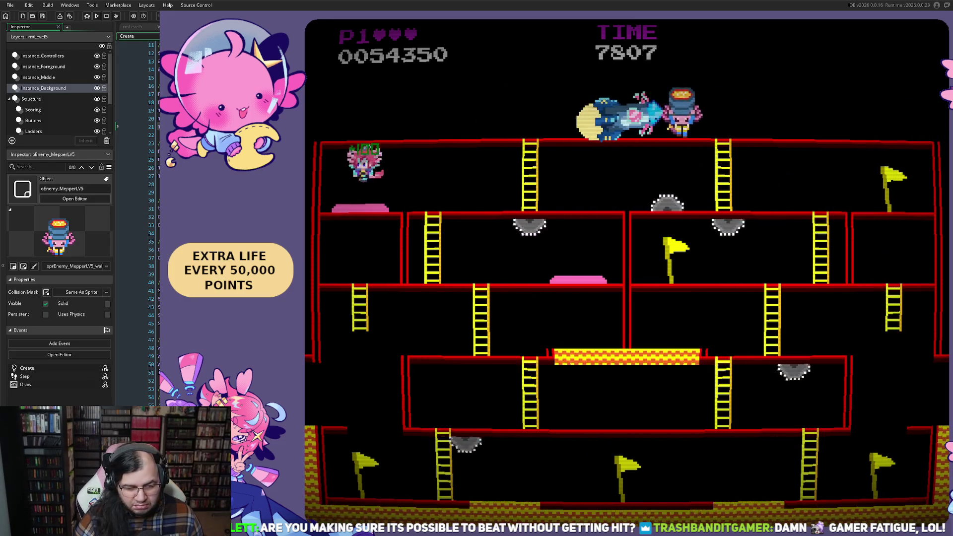
pyautogui.press('Left')
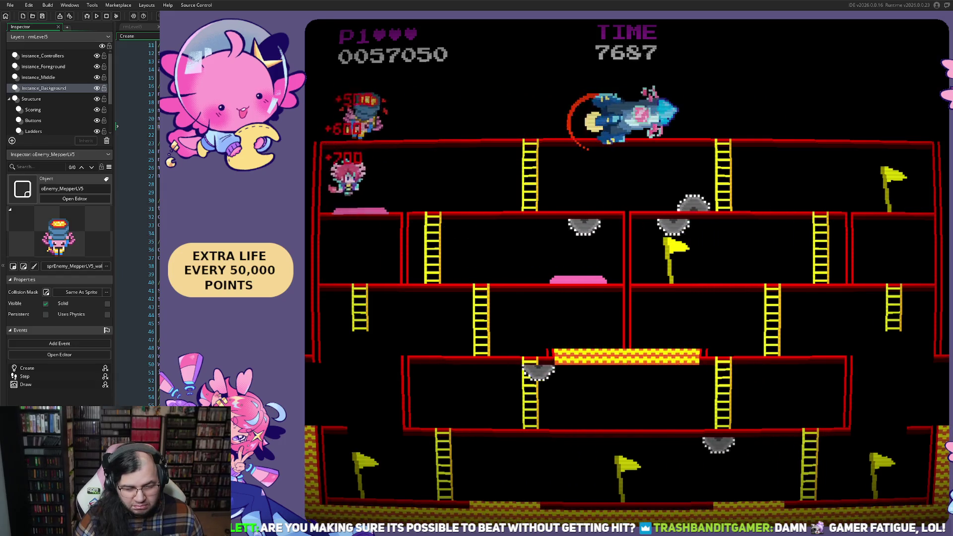
pyautogui.press('Right')
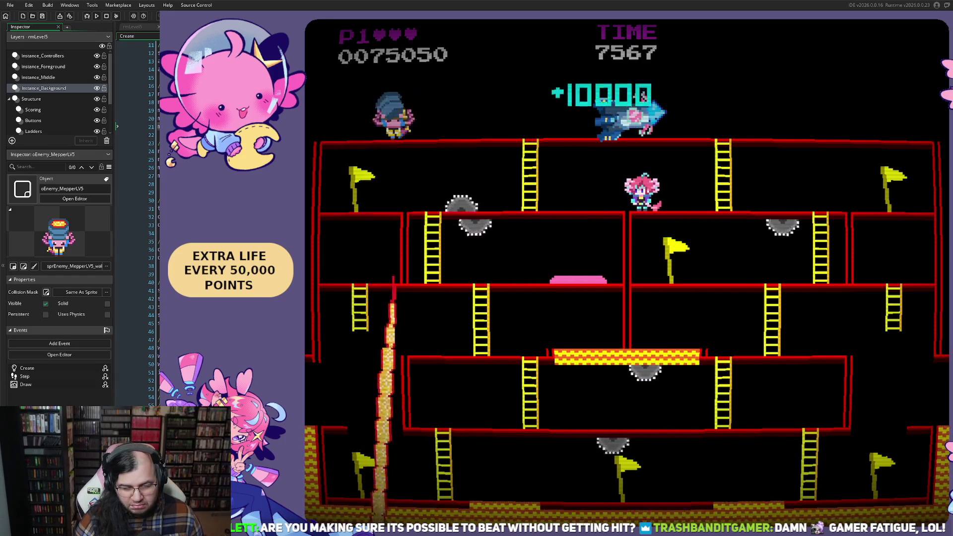
pyautogui.press('Right')
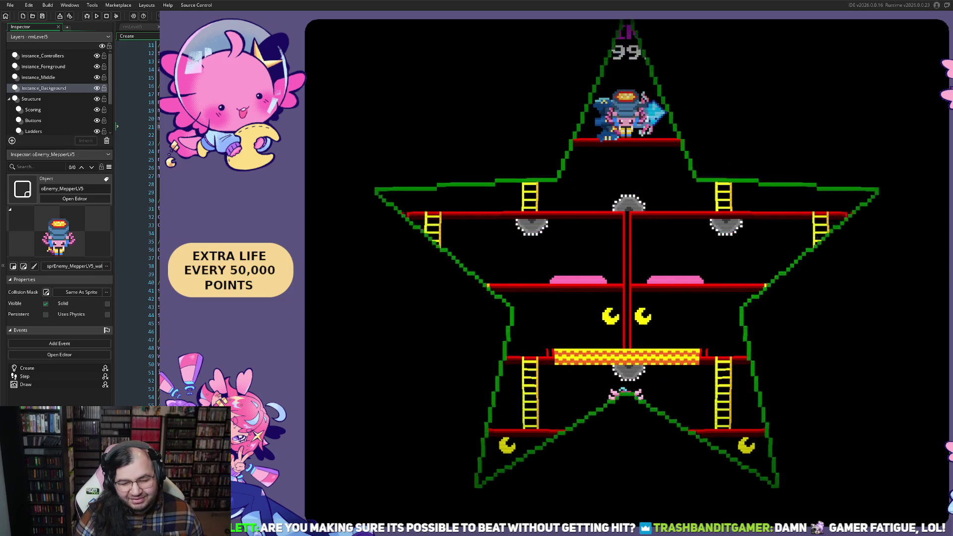
# - Climb the player up two floors and collect a moon
pyautogui.press('Left')
pyautogui.press('Up')
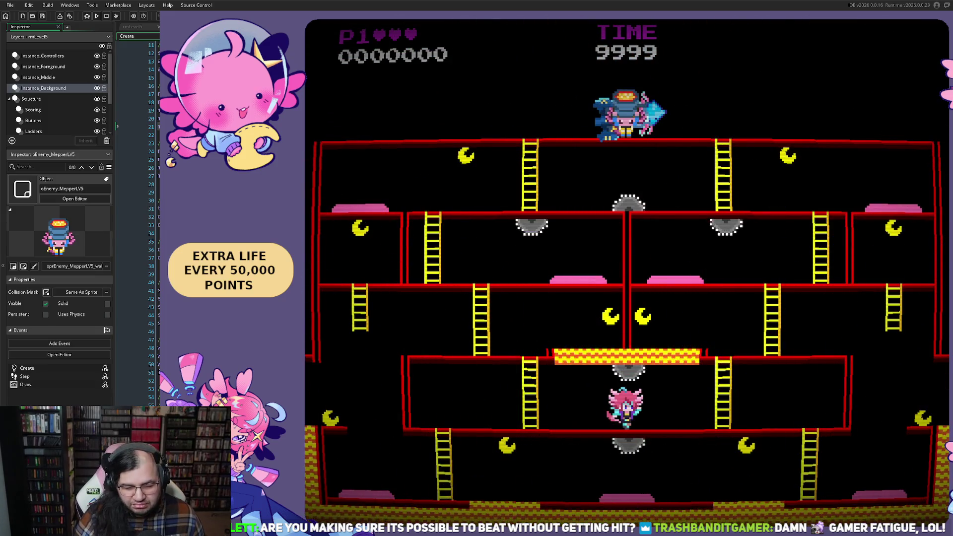
pyautogui.press('Left')
pyautogui.press('Up')
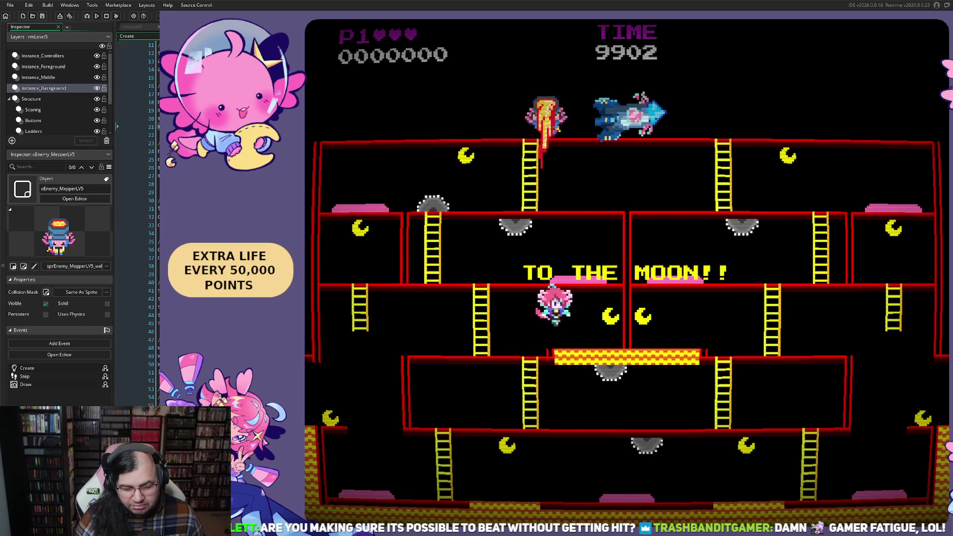
pyautogui.press('Right')
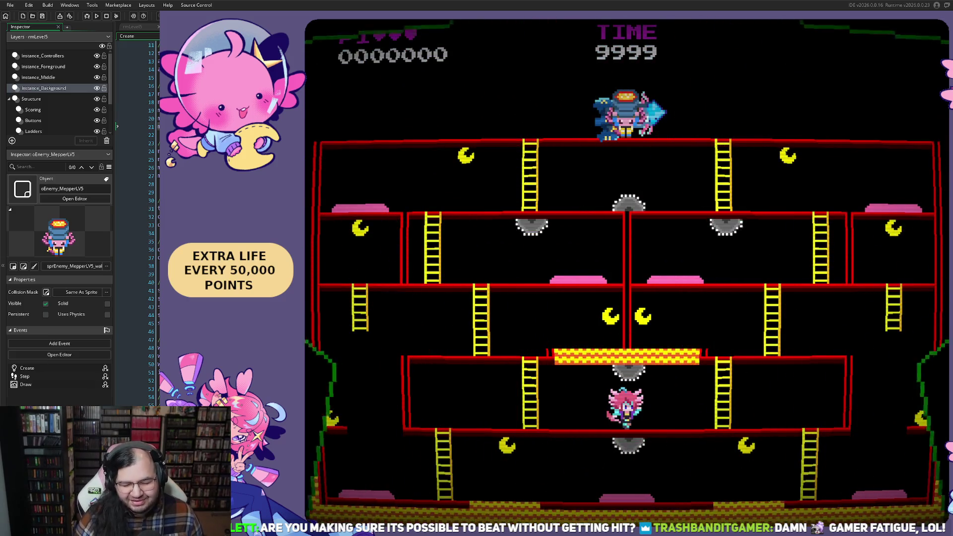
# - Climb the left ladder, wrap around to the bottom floor, and run left for the 8000 bonus
pyautogui.press('Left')
pyautogui.press('Up')
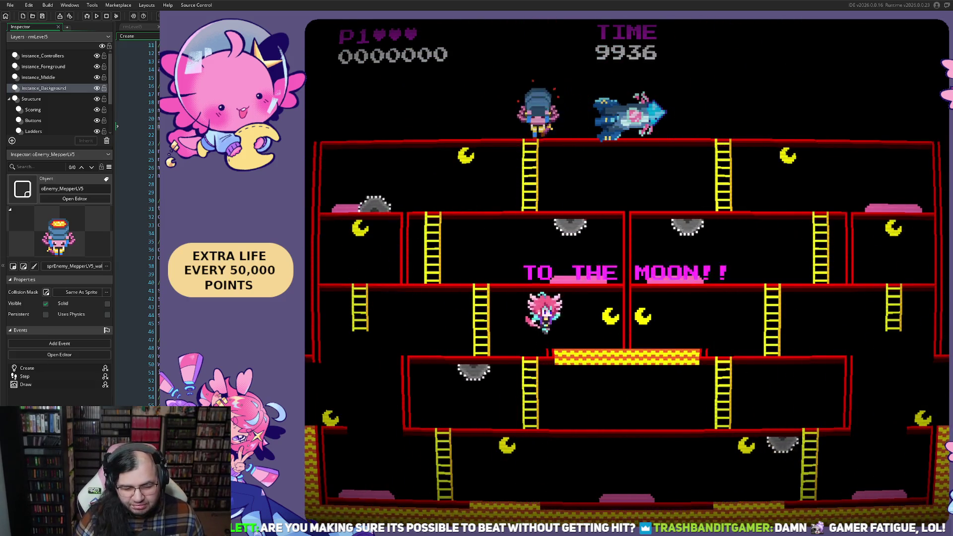
pyautogui.press('Left')
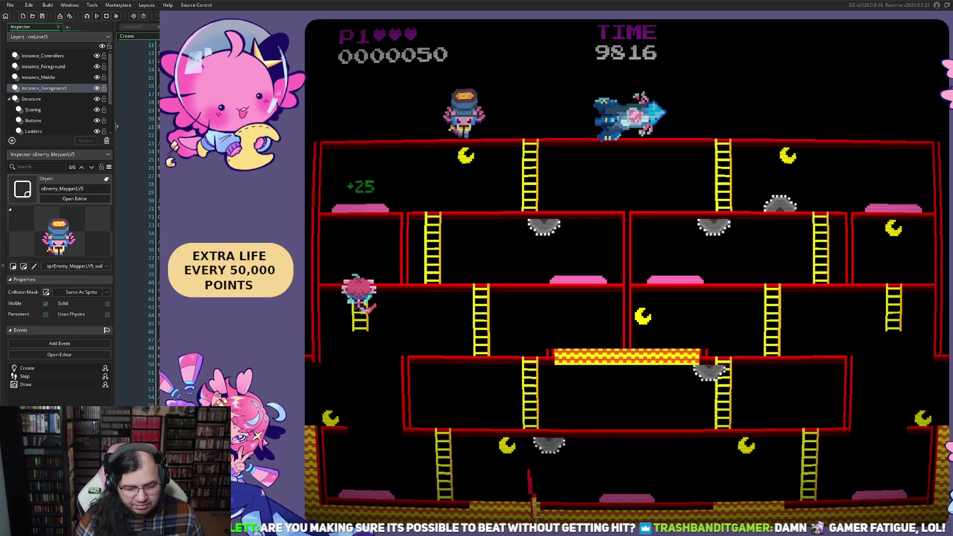
pyautogui.press('Left')
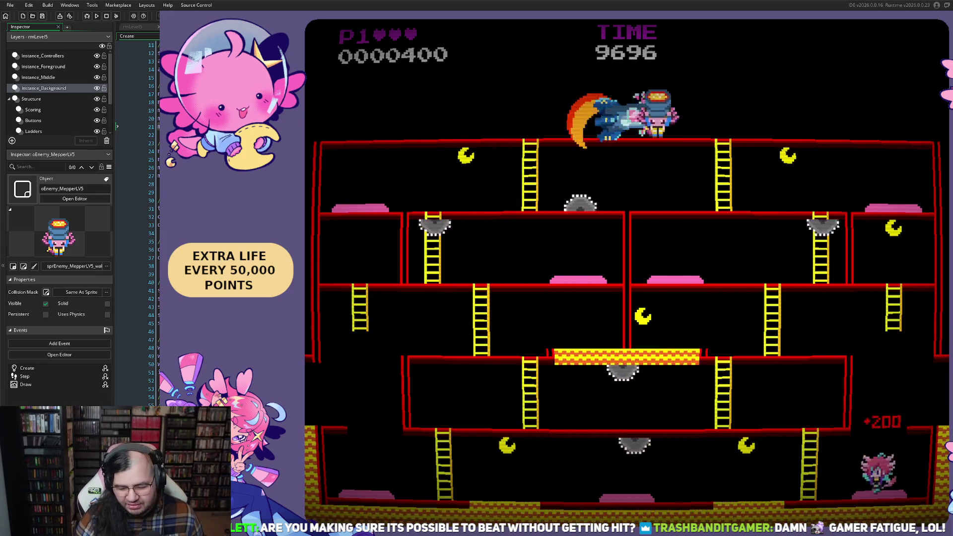
pyautogui.press('Left')
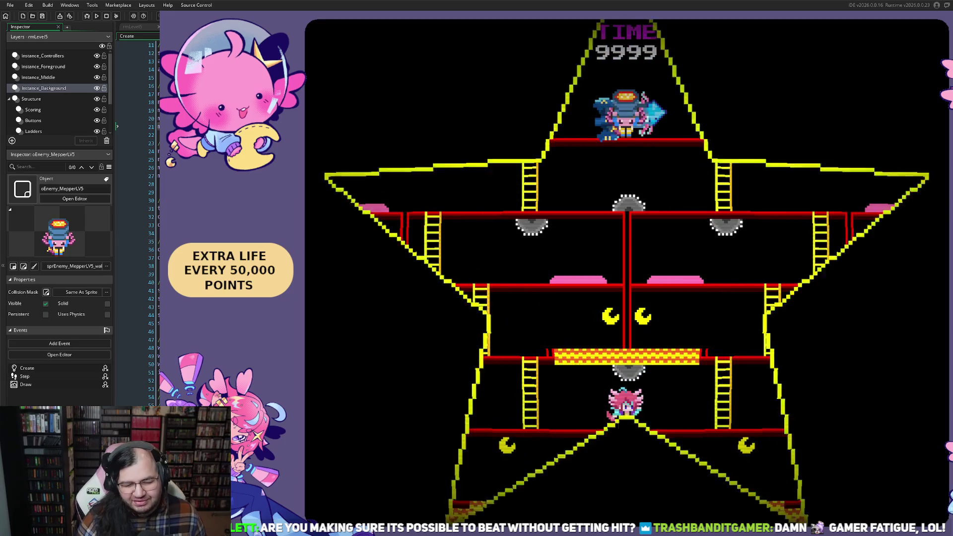
pyautogui.press('Left')
pyautogui.press('Up')
pyautogui.press('Left')
pyautogui.press('Up')
pyautogui.press('Right')
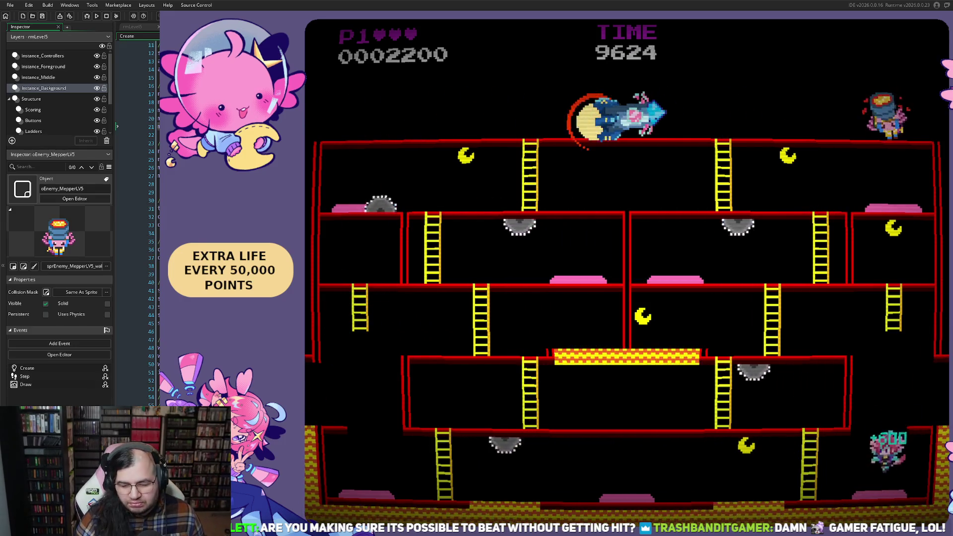
pyautogui.press('Left')
pyautogui.press('Left')
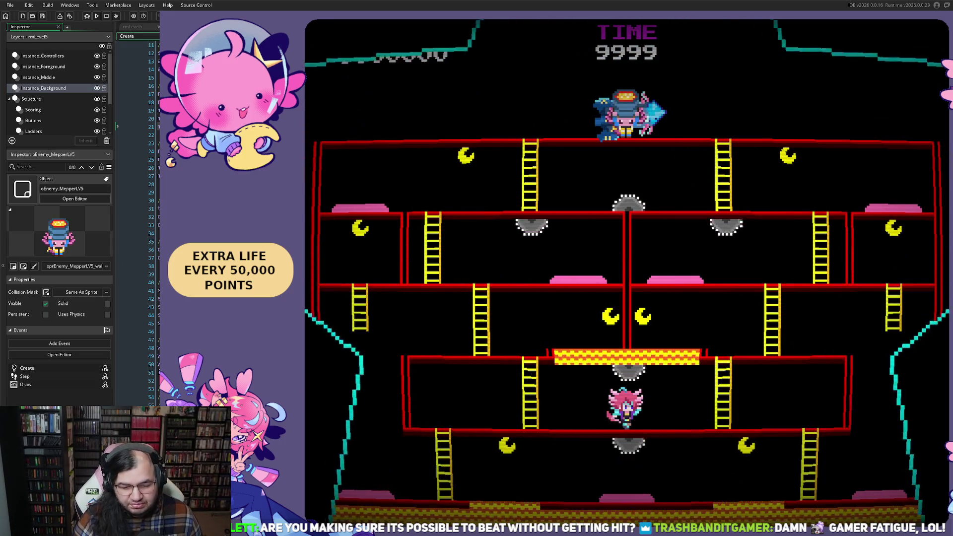
pyautogui.press('Left')
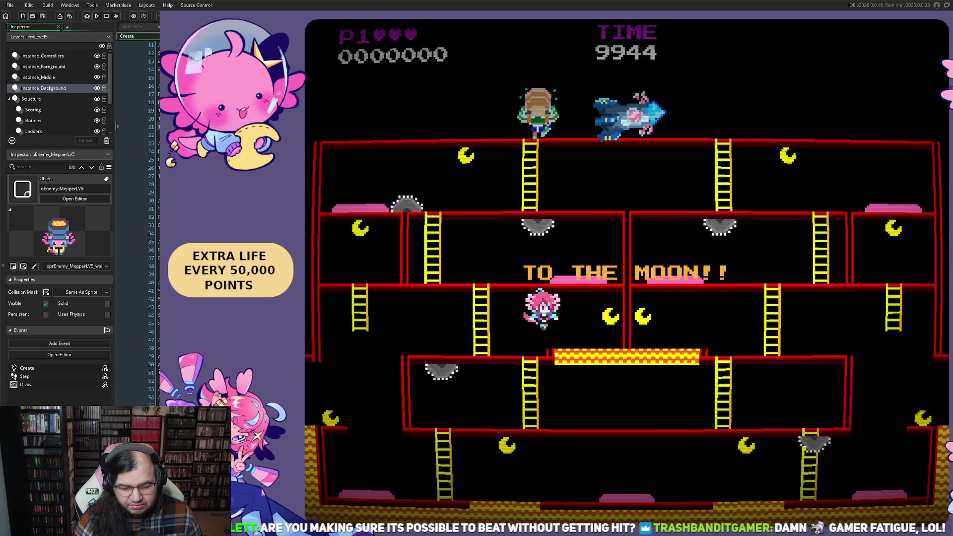
pyautogui.press('Down')
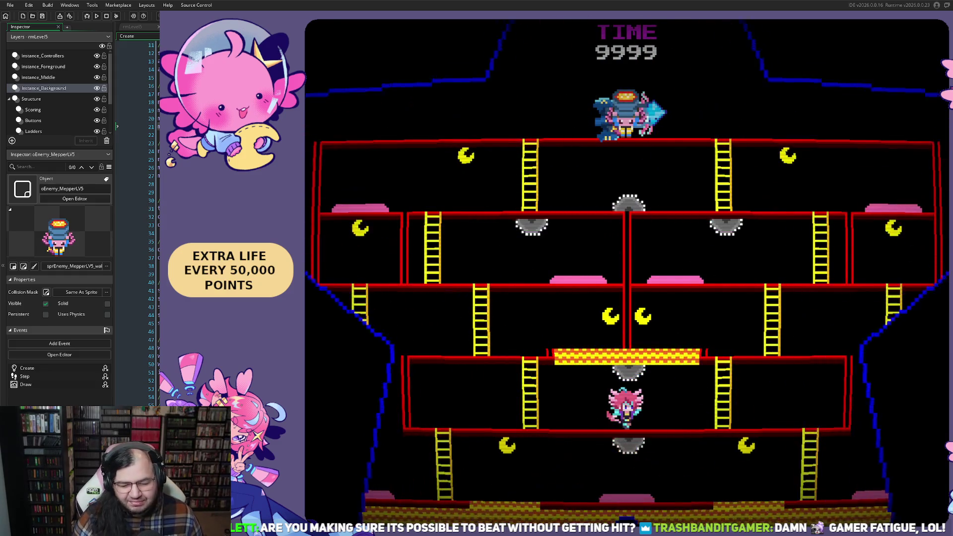
pyautogui.press('Left')
pyautogui.press('Up')
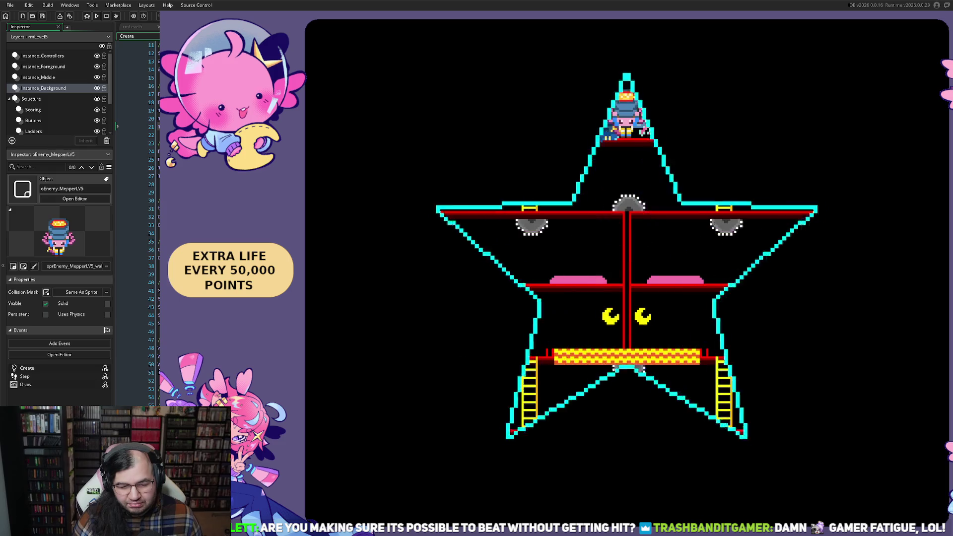
# - Climb a ladder to grab moons, drop to the bottom floor, and run left for the 8000 bonus
pyautogui.press('Left')
pyautogui.press('Up')
pyautogui.press('Right')
pyautogui.press('Left')
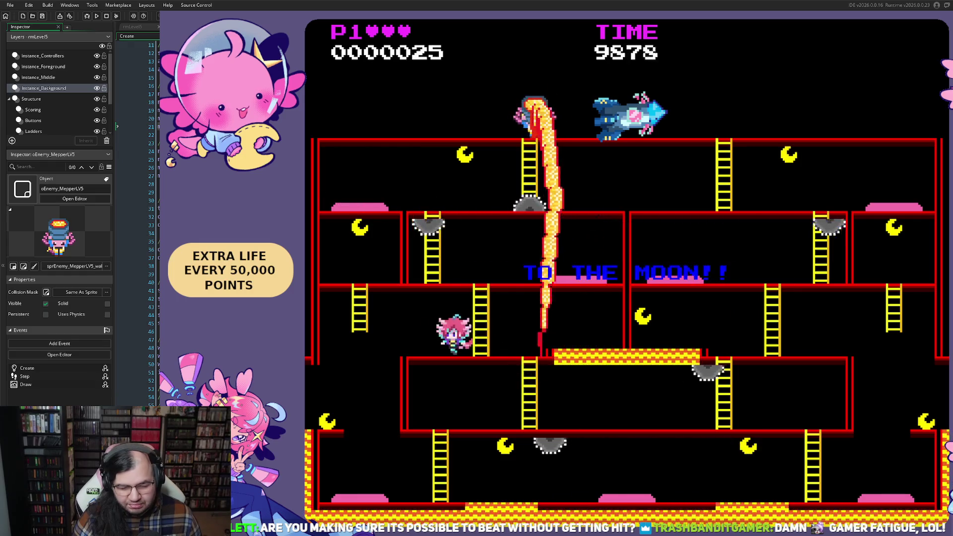
pyautogui.press('Left')
pyautogui.press('Up')
pyautogui.press('Down')
pyautogui.press('Left')
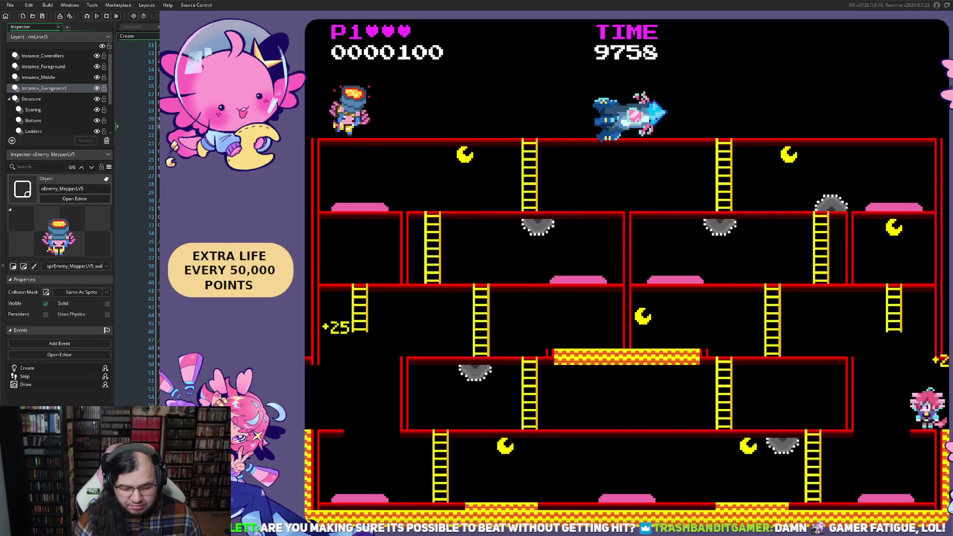
pyautogui.press('Right')
pyautogui.press('Right')
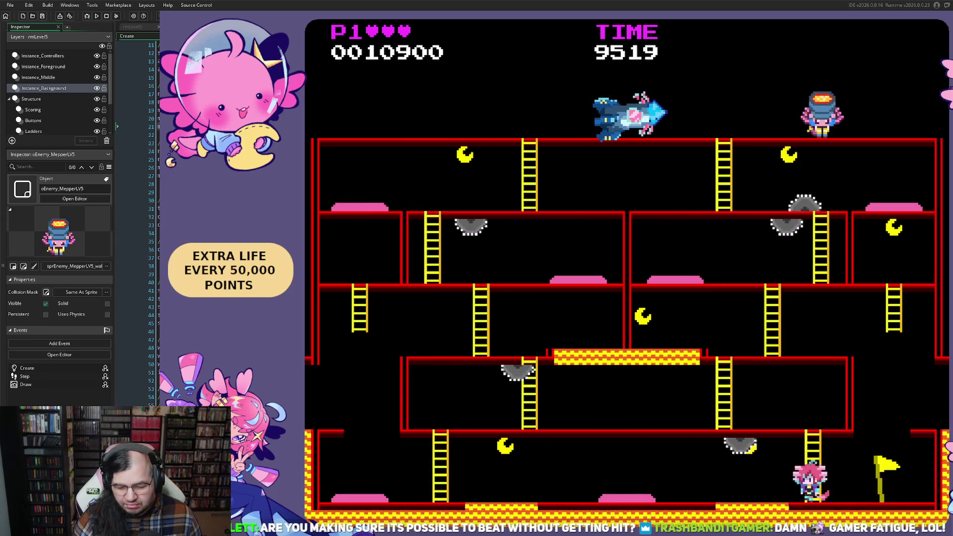
pyautogui.press('Left')
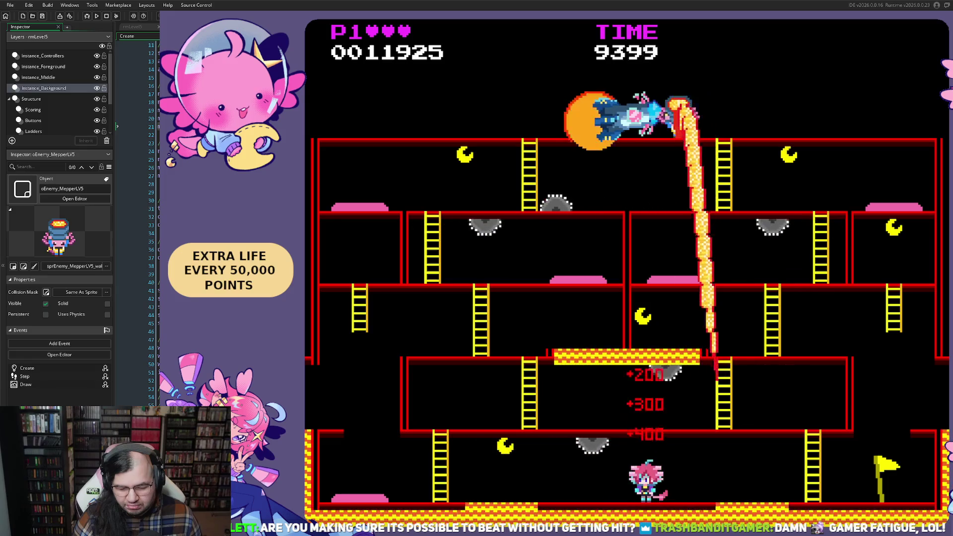
pyautogui.press('Left')
pyautogui.press('Left')
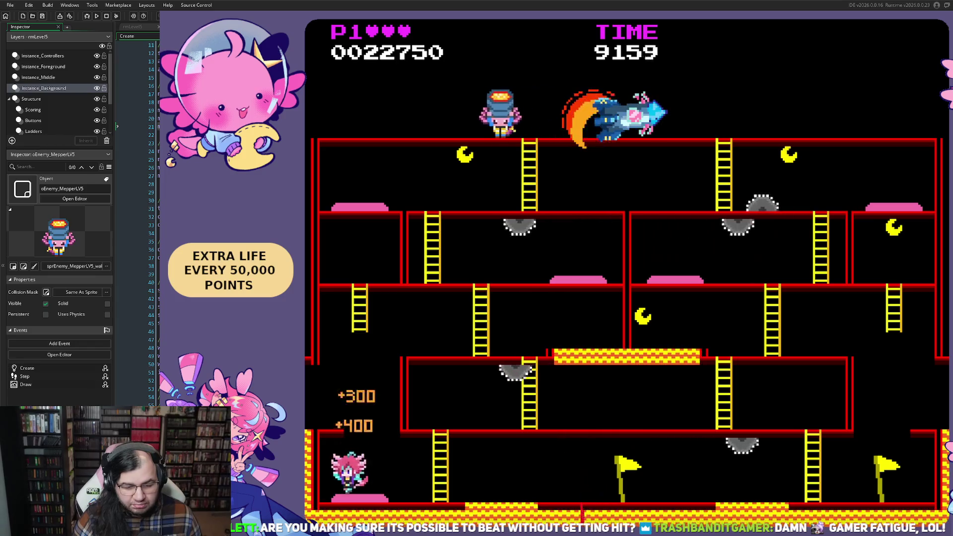
# - Climb the player up three ladders to the higher floors
pyautogui.press('Right')
pyautogui.press('Up')
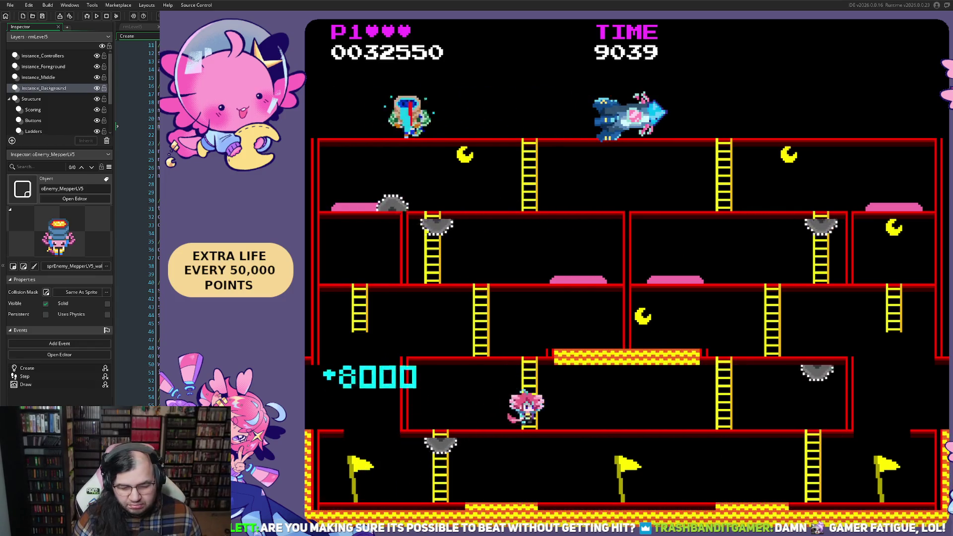
pyautogui.press('Right')
pyautogui.press('Up')
pyautogui.press('Left')
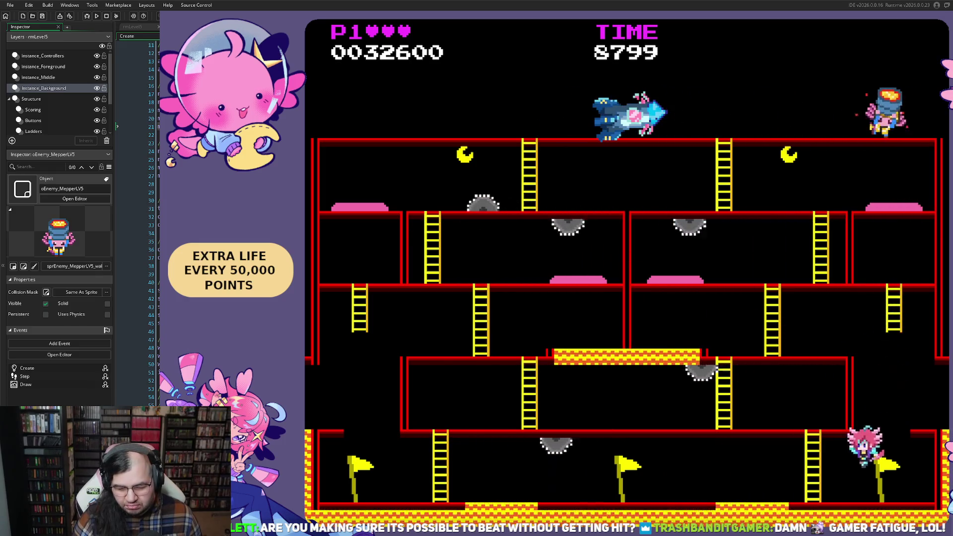
pyautogui.press('Right')
pyautogui.press('Up')
pyautogui.press('Left')
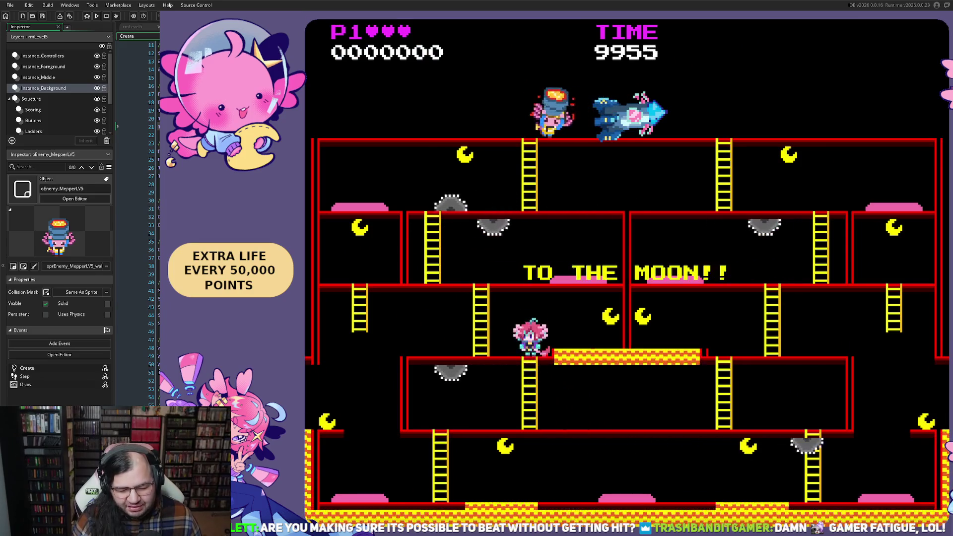
# - Collect moons moving left, then wrap around to the bottom floor for the bonus
pyautogui.press('Left')
pyautogui.press('Up')
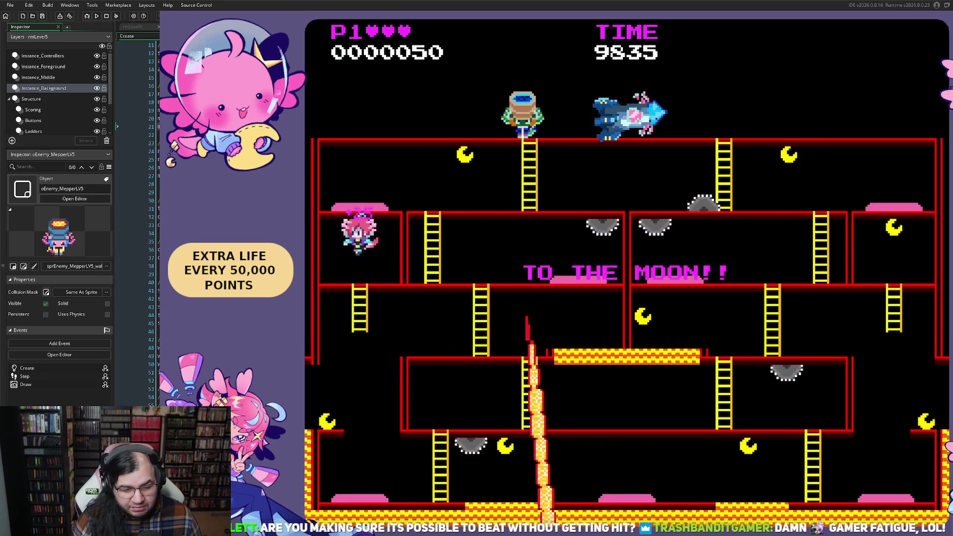
pyautogui.press('Left')
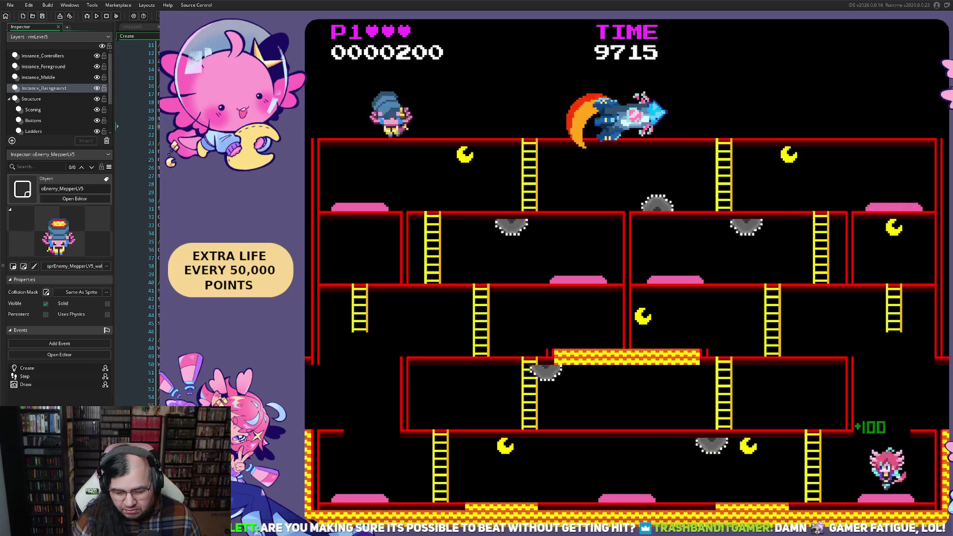
pyautogui.press('Left')
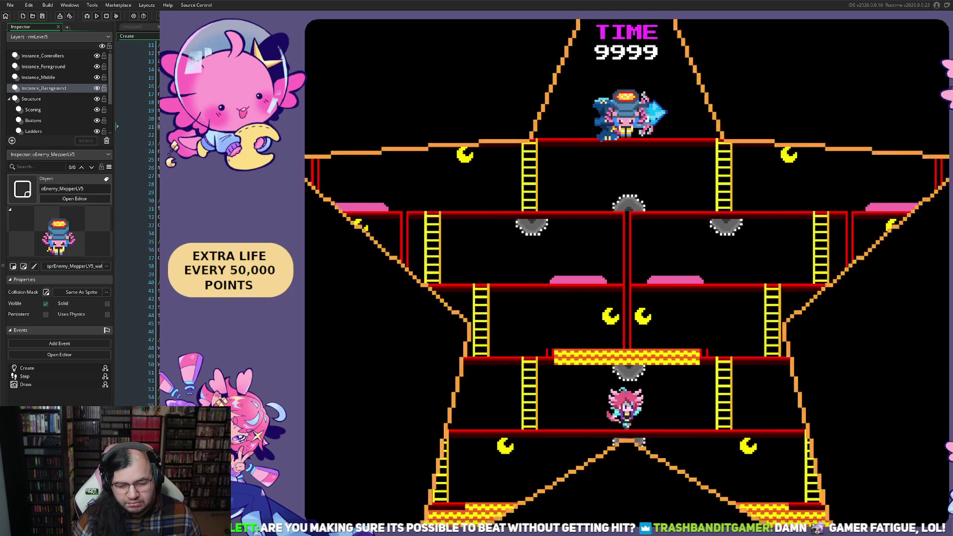
# - Grab a moon, climb the left ladder, then drop to the bottom floor and run to its left edge
pyautogui.press('Left')
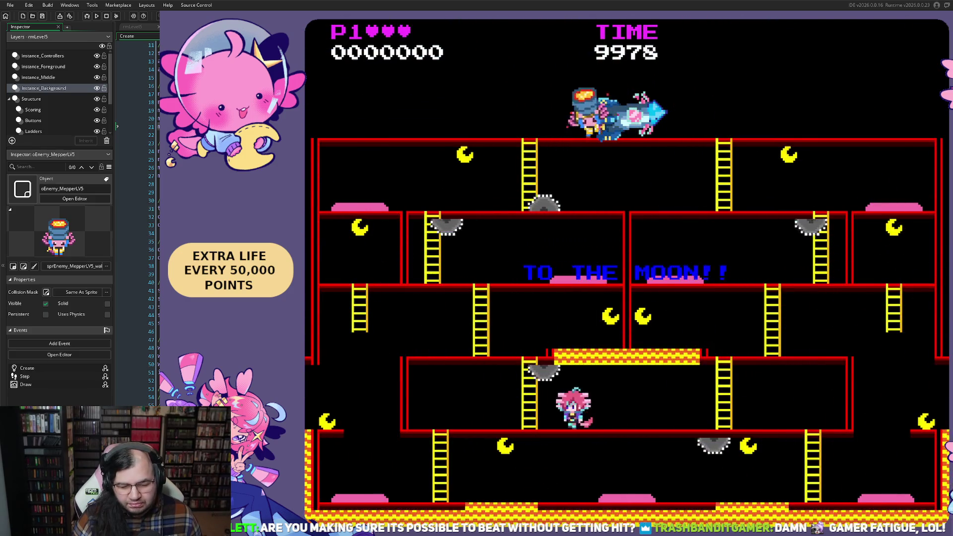
pyautogui.press('Right')
pyautogui.press('Left')
pyautogui.press('Up')
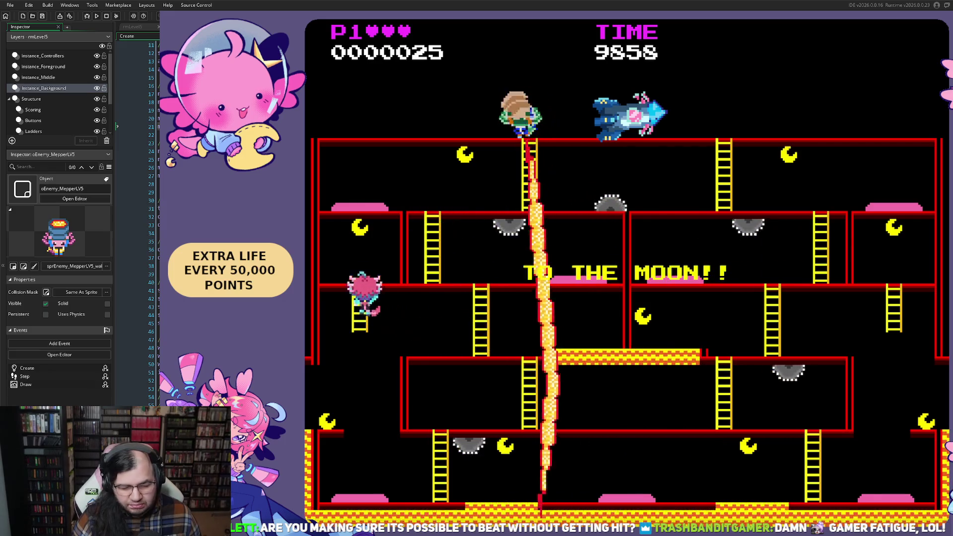
pyautogui.press('Left')
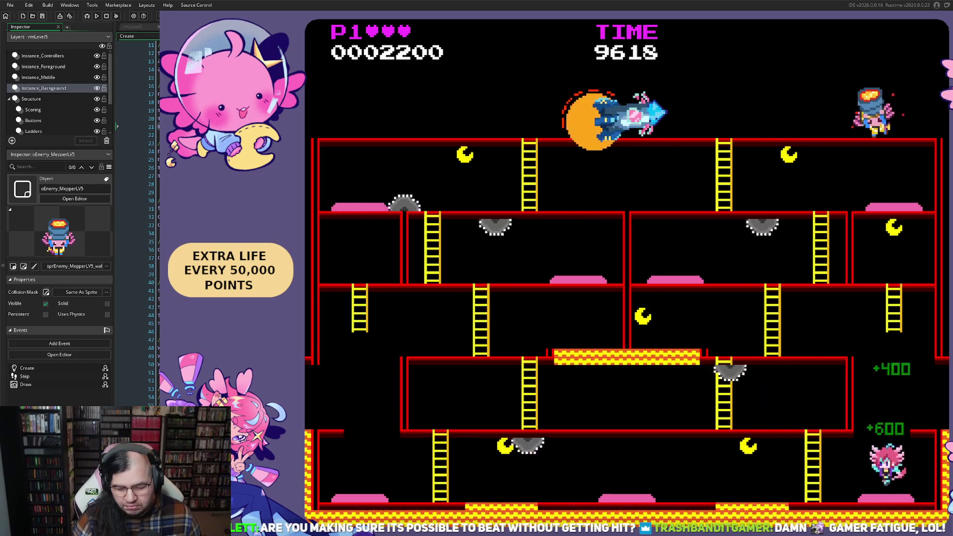
pyautogui.press('Left')
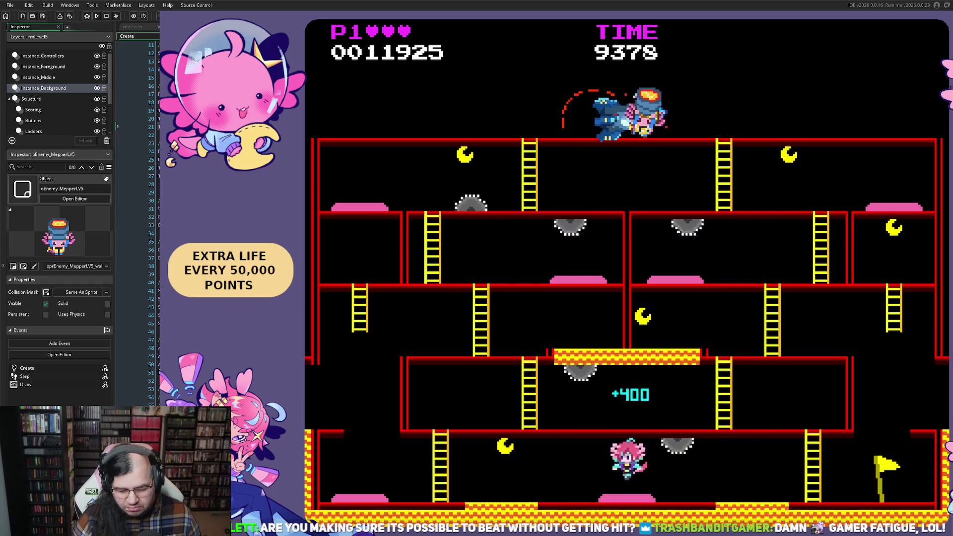
pyautogui.press('Left')
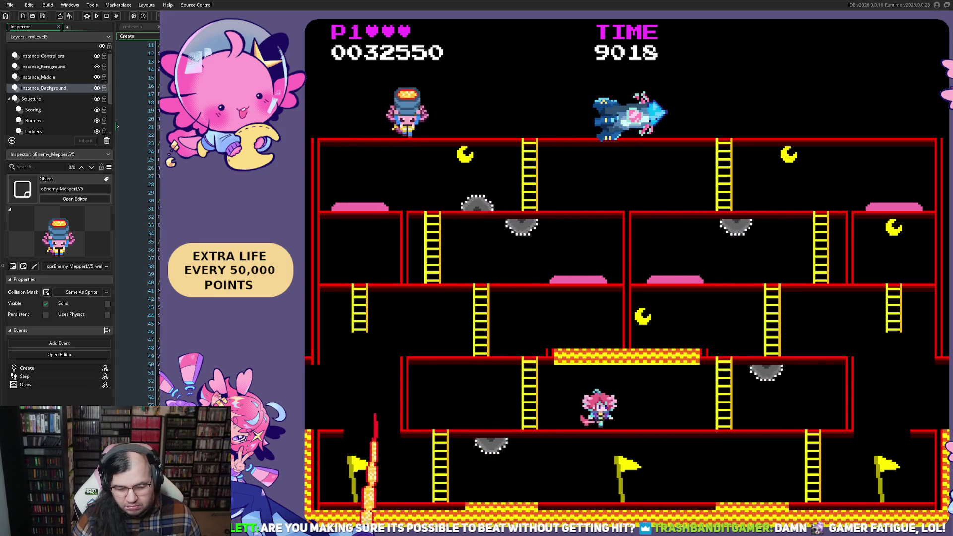
# - Jump for the nearby moon and head down the right side of the stage
pyautogui.press('Left')
pyautogui.press('Right')
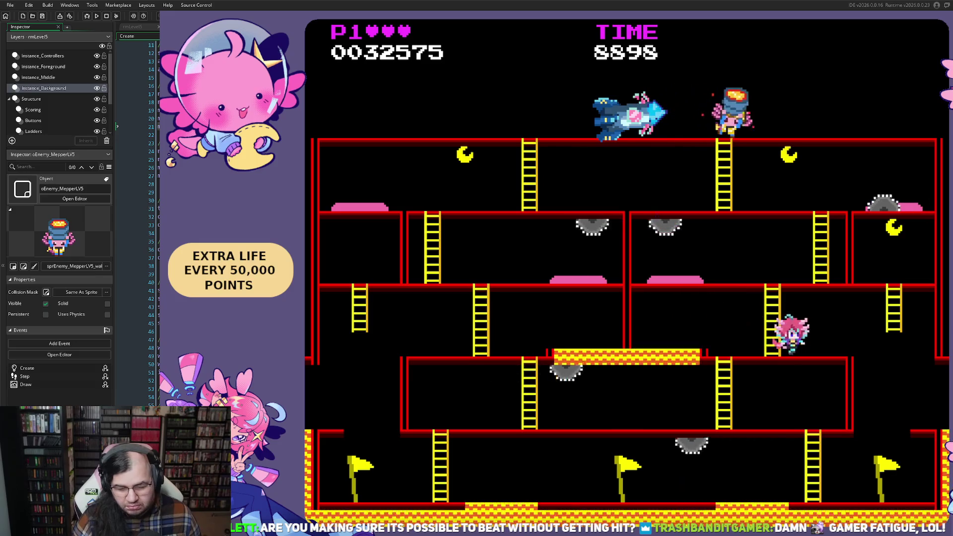
pyautogui.press('space')
pyautogui.press('Down')
pyautogui.press('Left')
pyautogui.press('Up')
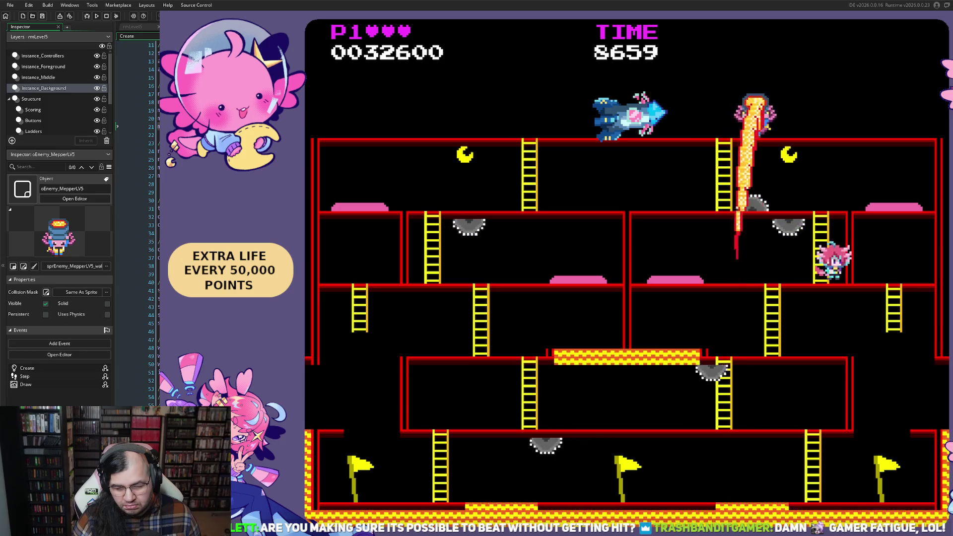
# - Jump over the saw enemies, collect the 8000 bonus, and climb the right ladder to the top floor
pyautogui.press('Left')
pyautogui.press('space')
pyautogui.press('space')
pyautogui.press('space')
pyautogui.press('Right')
pyautogui.press('Left')
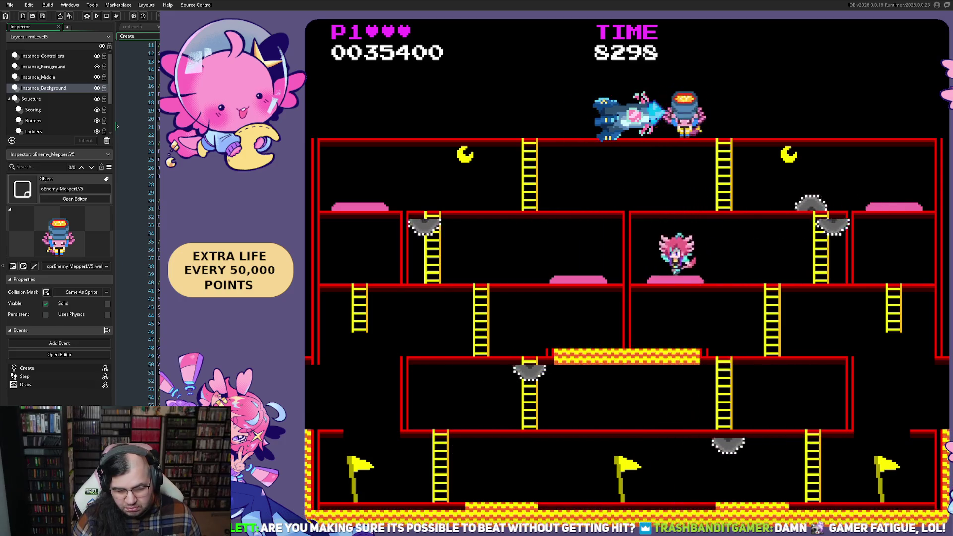
pyautogui.press('Right')
pyautogui.press('space')
pyautogui.press('Up')
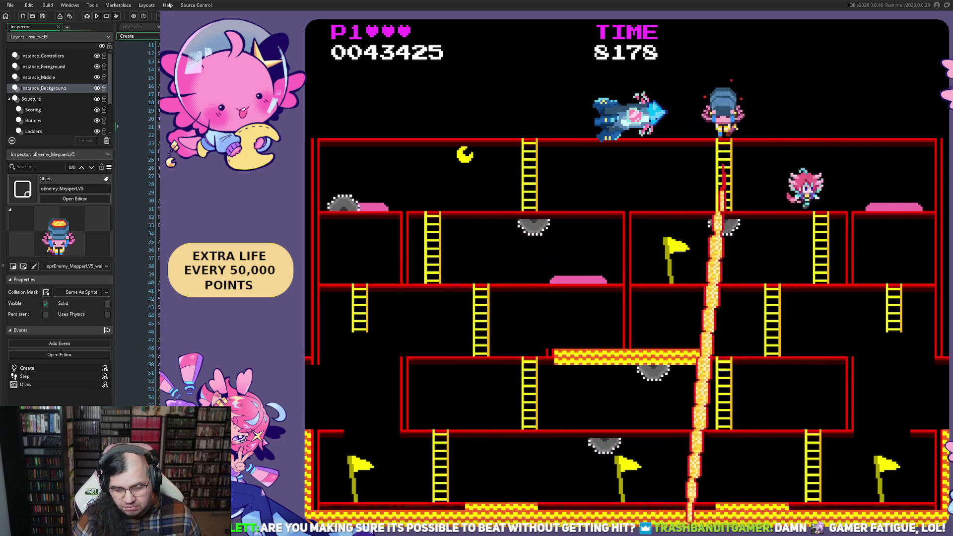
pyautogui.press('Right')
pyautogui.press('Right')
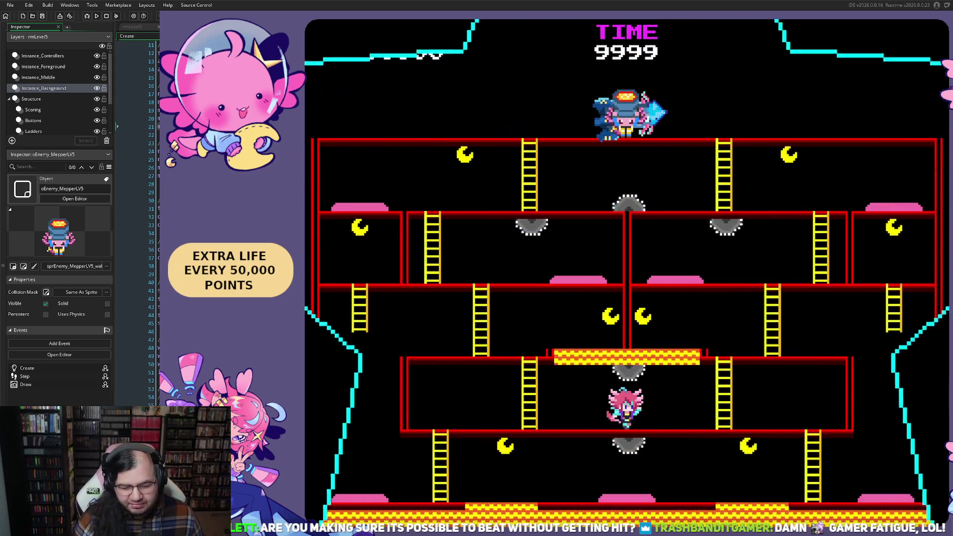
# - Jump, wrap around the edges, and run along the bottom floor to clear the stage
pyautogui.press('Left')
pyautogui.press('space')
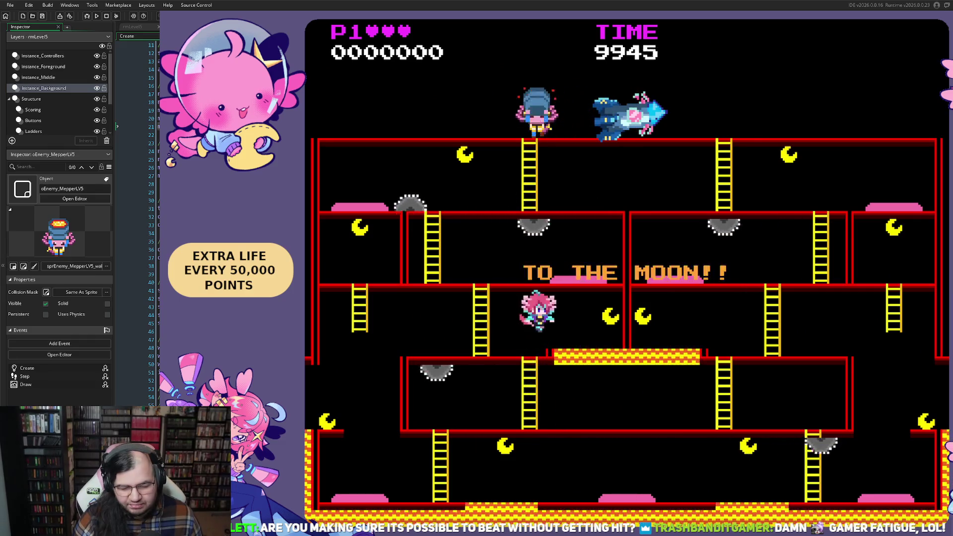
pyautogui.press('Left')
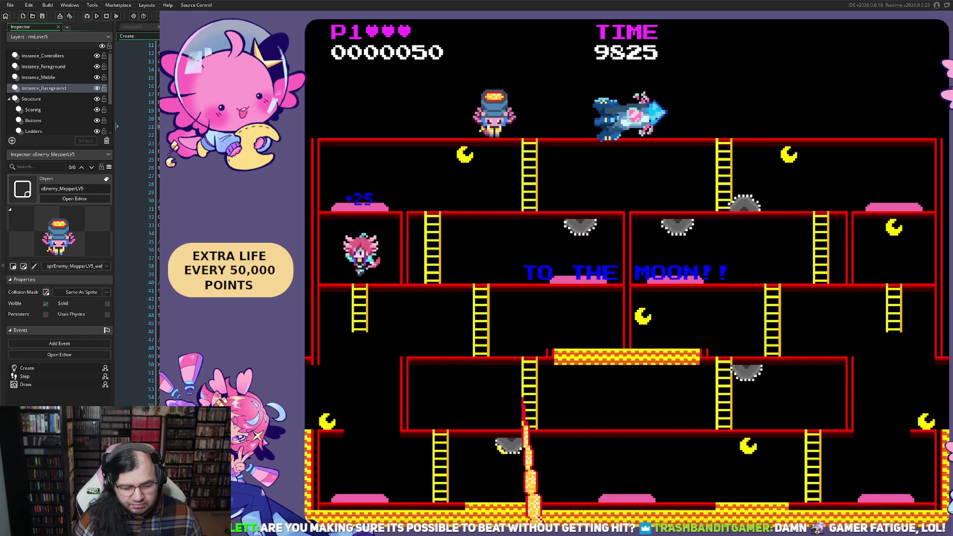
pyautogui.press('Left')
pyautogui.press('Right')
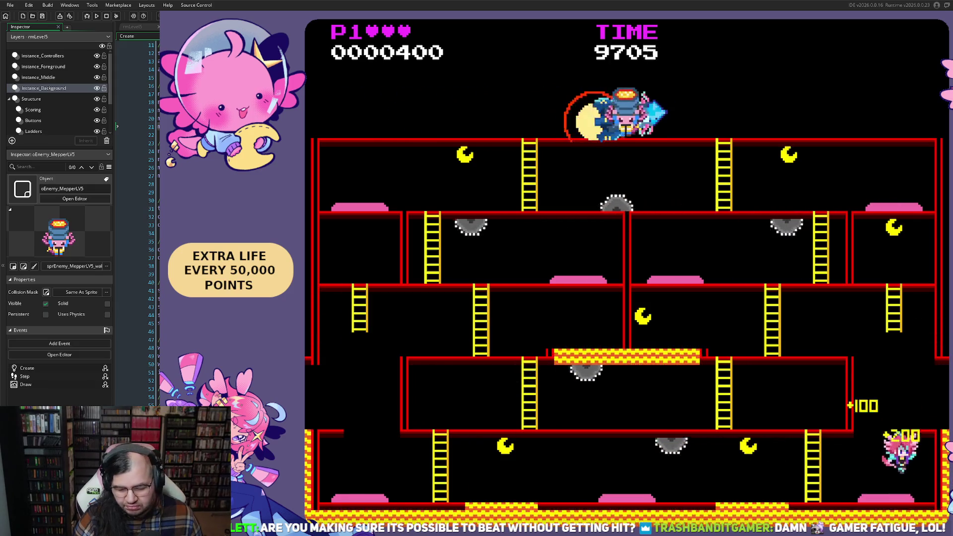
pyautogui.press('space')
pyautogui.press('Left')
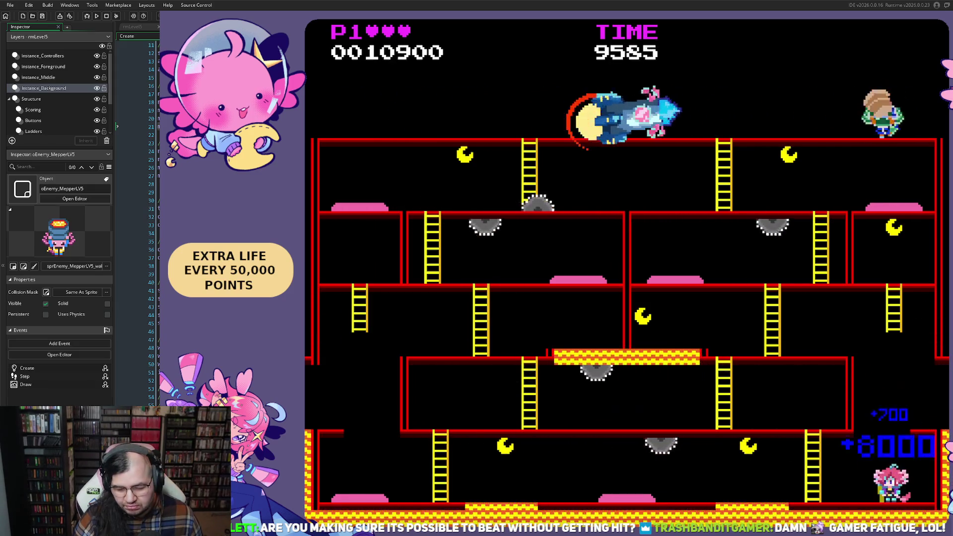
pyautogui.press('Left')
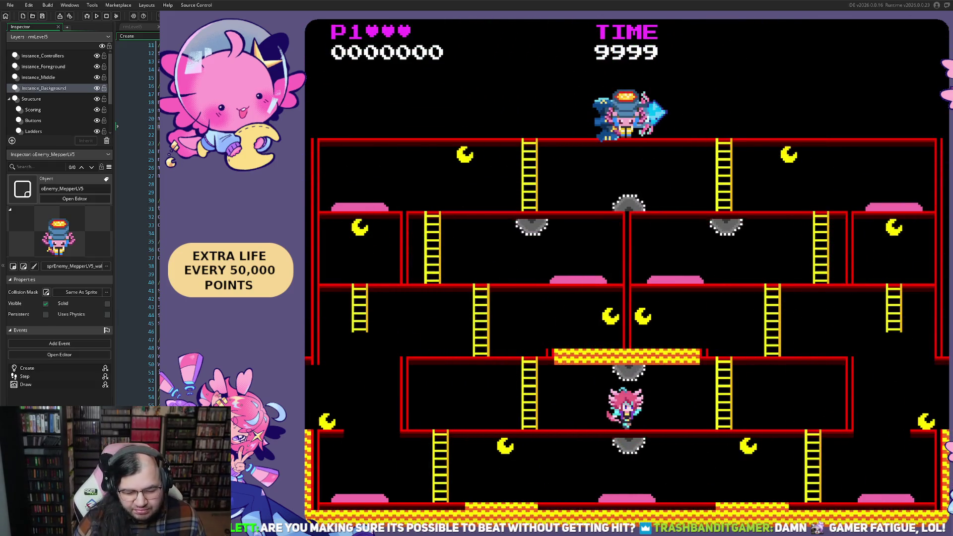
# - Climb the ladders to clear the stage once more, then quit the game with Escape
pyautogui.press('Left')
pyautogui.press('Up')
pyautogui.press('Left')
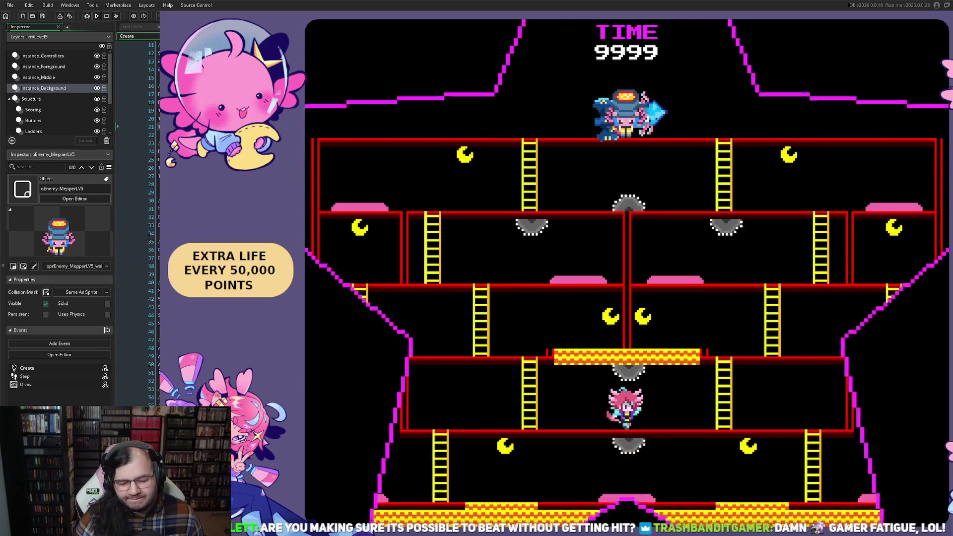
pyautogui.press('Left')
pyautogui.press('Up')
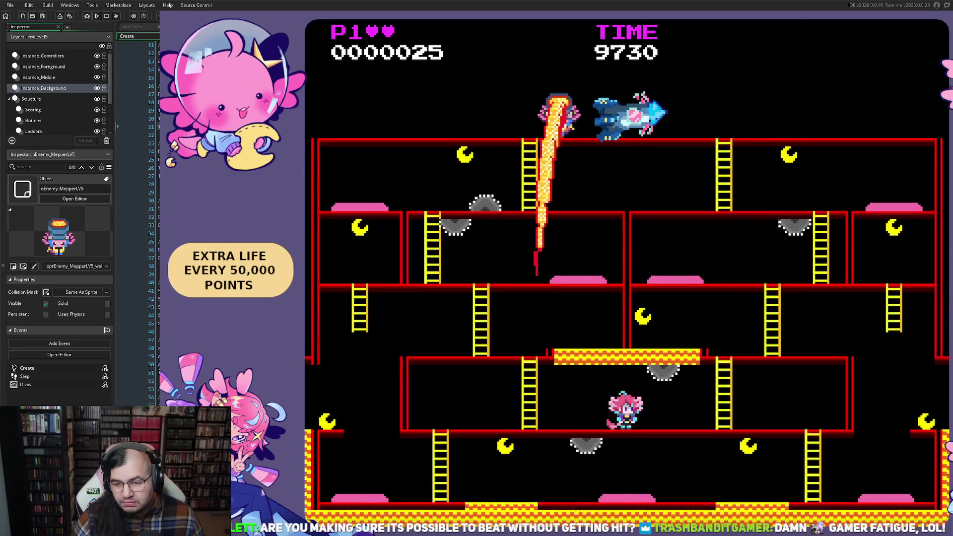
pyautogui.press('Escape')
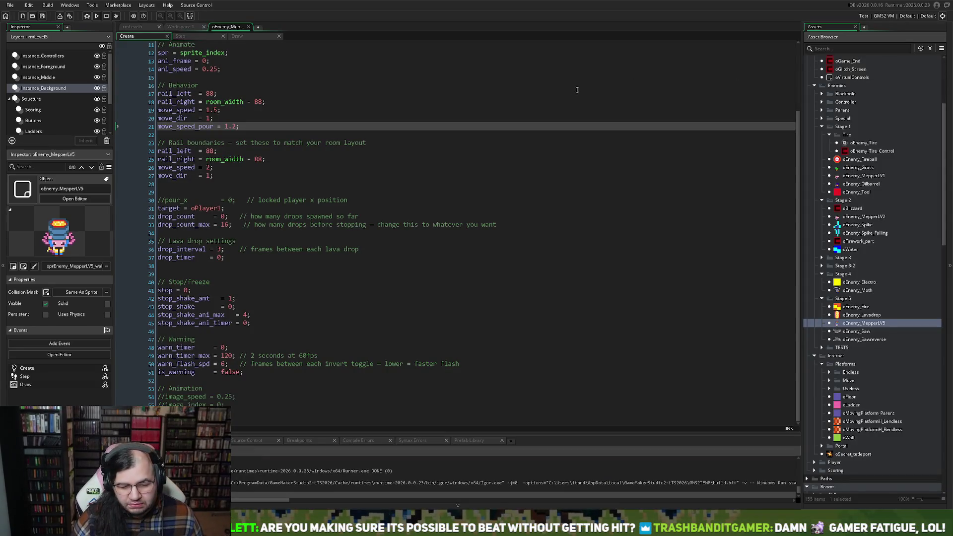
# - Switch to the rmLevel5 room, zoom around the PIPOPZ area, and select the Floors layer's instances
pyautogui.click(181, 27)
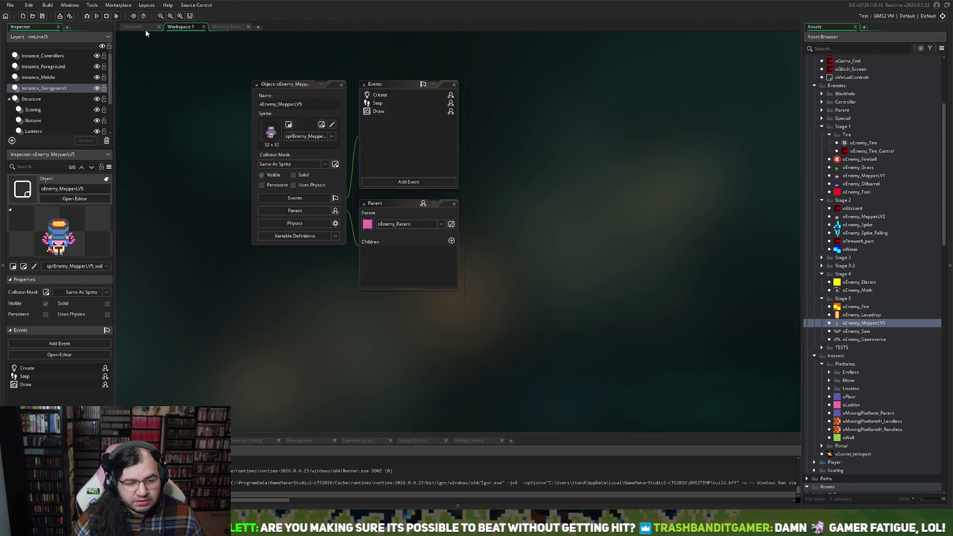
pyautogui.click(144, 27)
pyautogui.scroll(5, 503, 252)
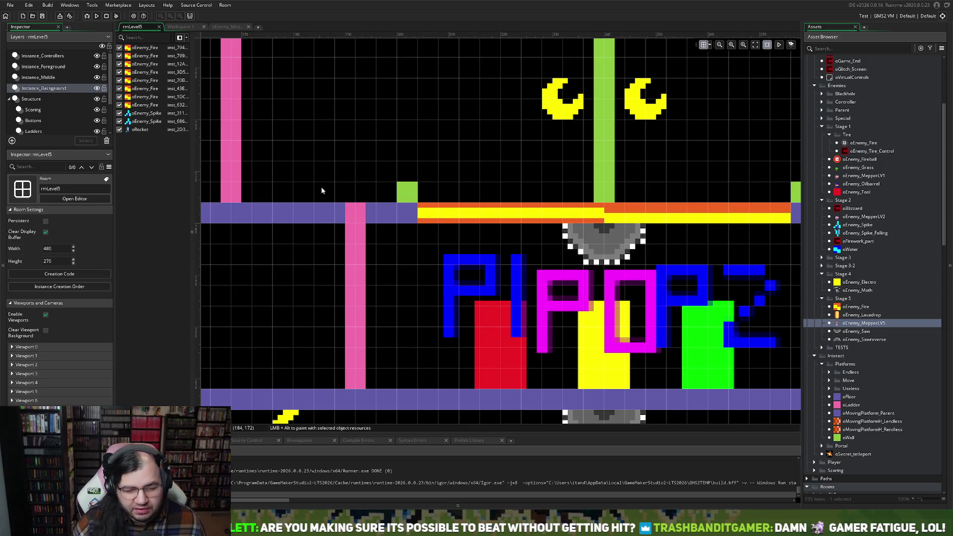
pyautogui.scroll(-2, 337, 207)
pyautogui.scroll(-1, 335, 207)
pyautogui.scroll(2, 336, 211)
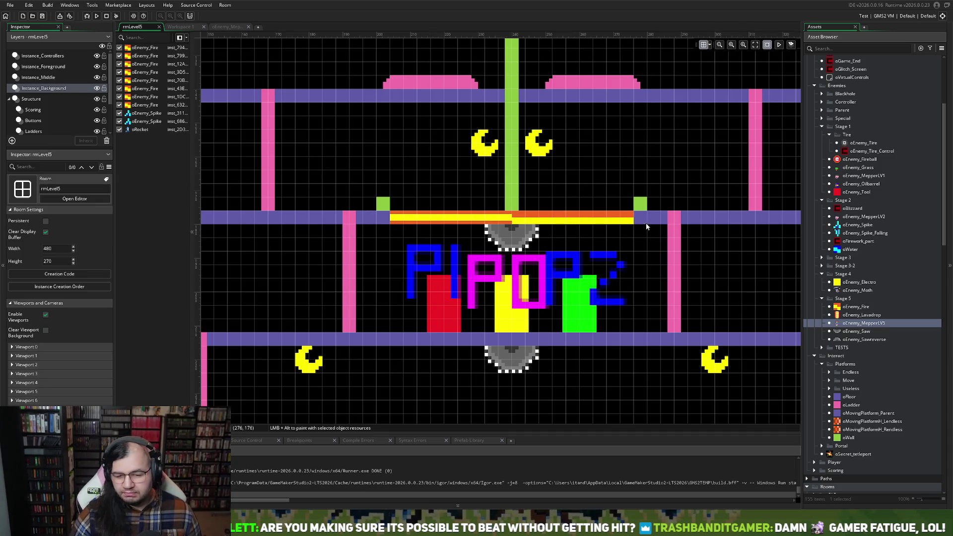
pyautogui.scroll(-1, 647, 226)
pyautogui.scroll(1, 637, 234)
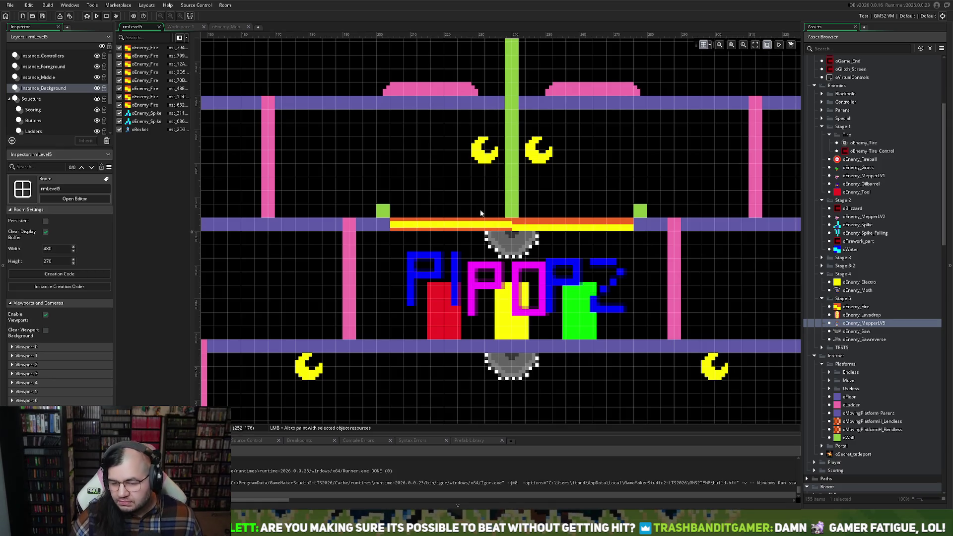
pyautogui.click(33, 123)
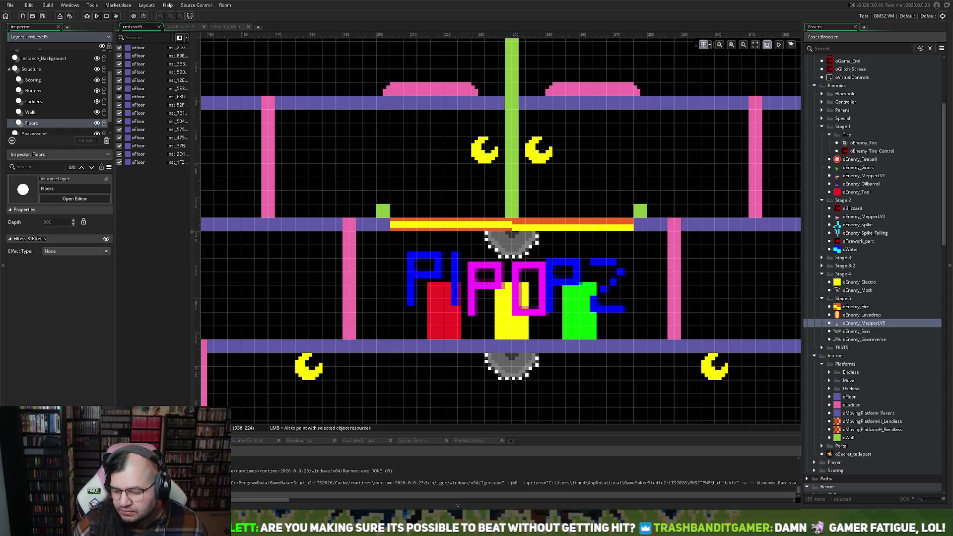
# - Place oFloor pieces beside the two green blocks and rerun the game
pyautogui.click(844, 397)
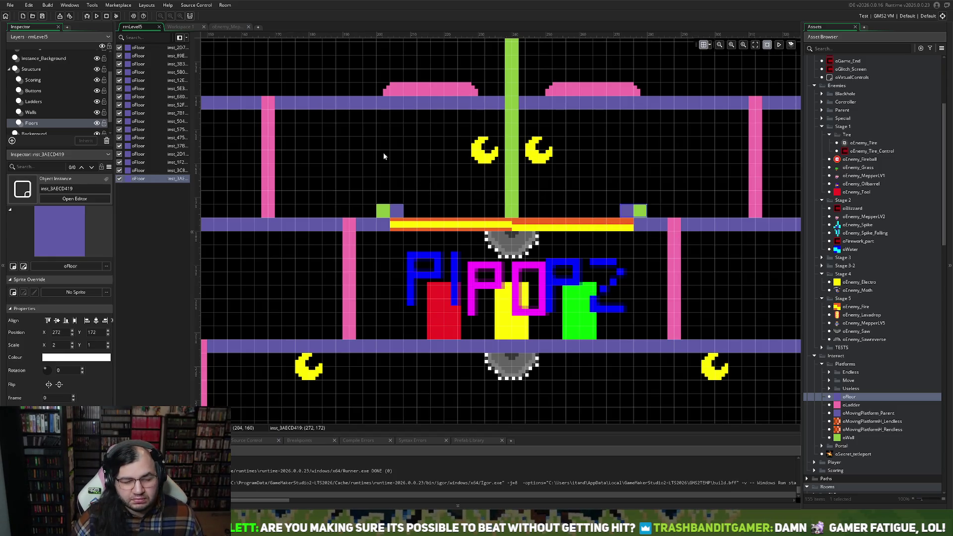
pyautogui.click(97, 17)
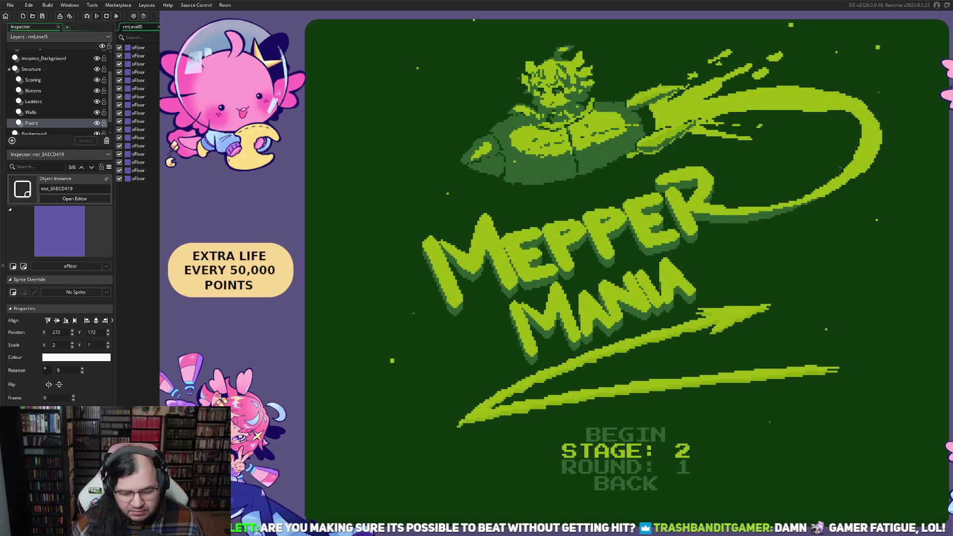
# - Start the game from the stage menu and climb ladders collecting moons
pyautogui.press('Return')
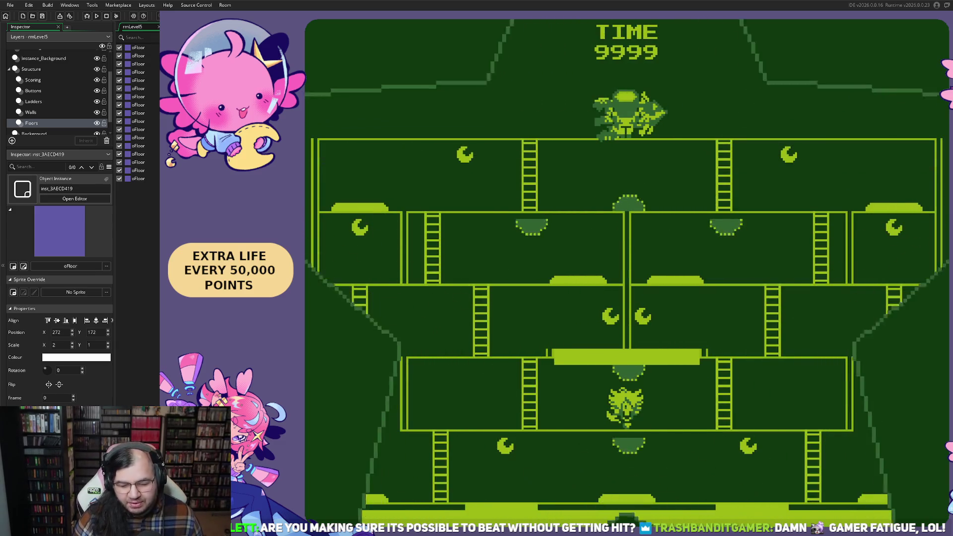
pyautogui.press('Left')
pyautogui.press('Up')
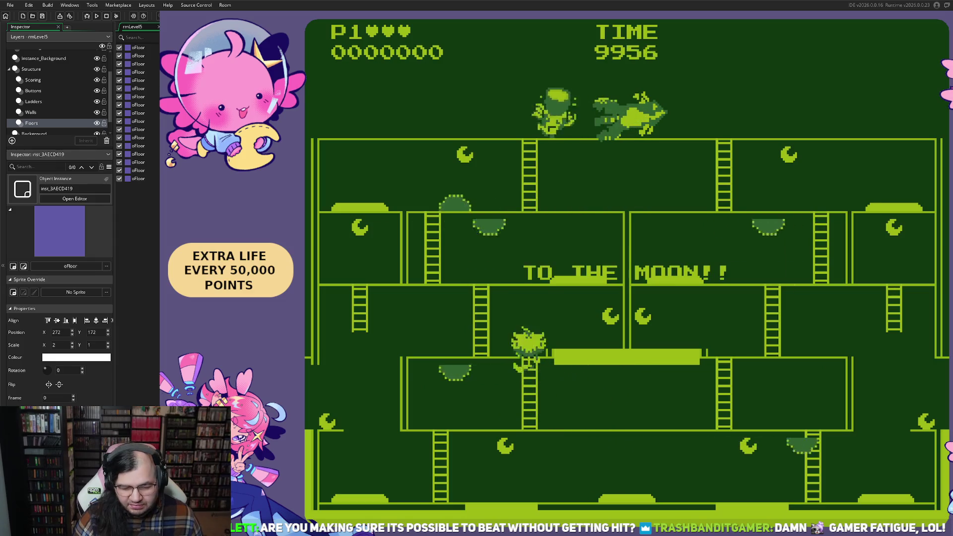
pyautogui.press('Right')
pyautogui.press('Left')
pyautogui.press('Up')
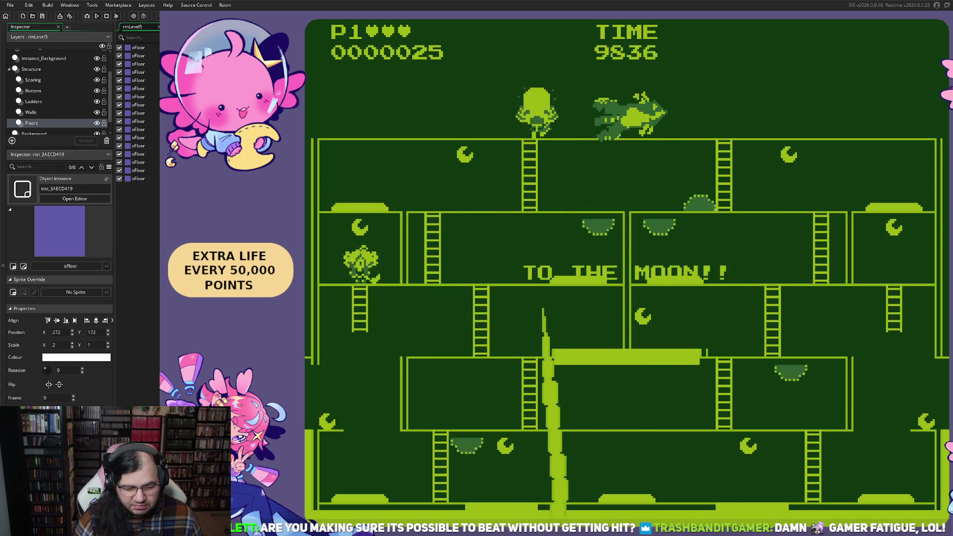
pyautogui.press('Down')
# - Fire a beam down at the enemies, walk the top floor, and climb down a ladder
pyautogui.press('Right')
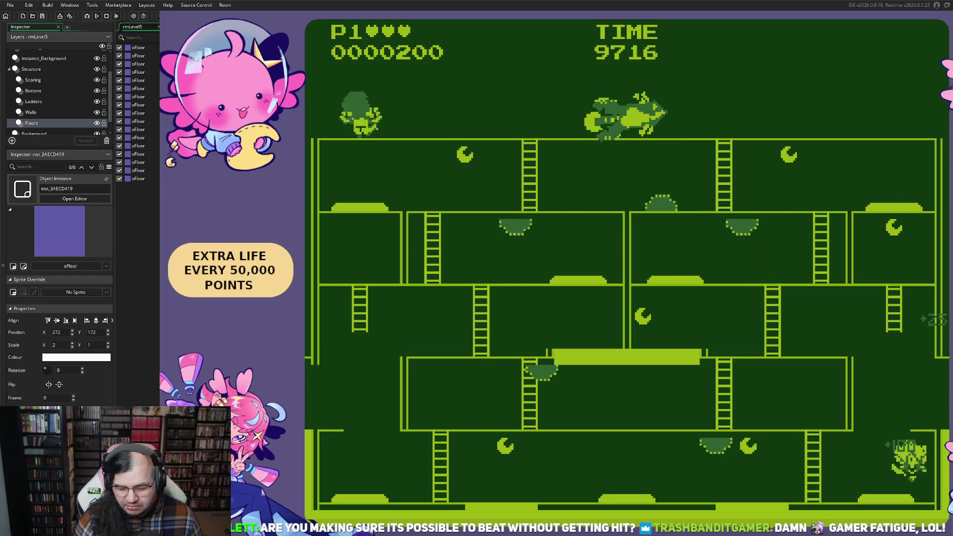
pyautogui.press('space')
pyautogui.press('Right')
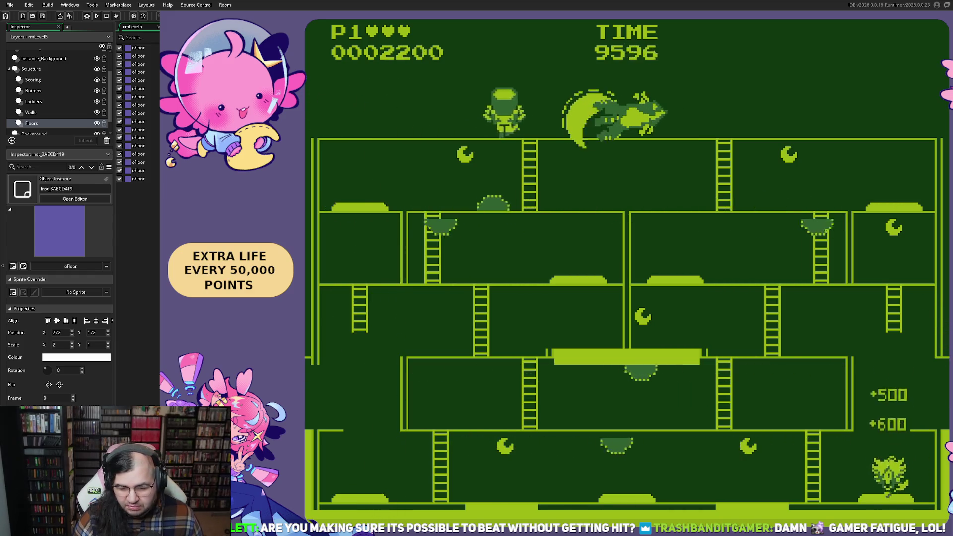
pyautogui.press('Right')
pyautogui.press('Left')
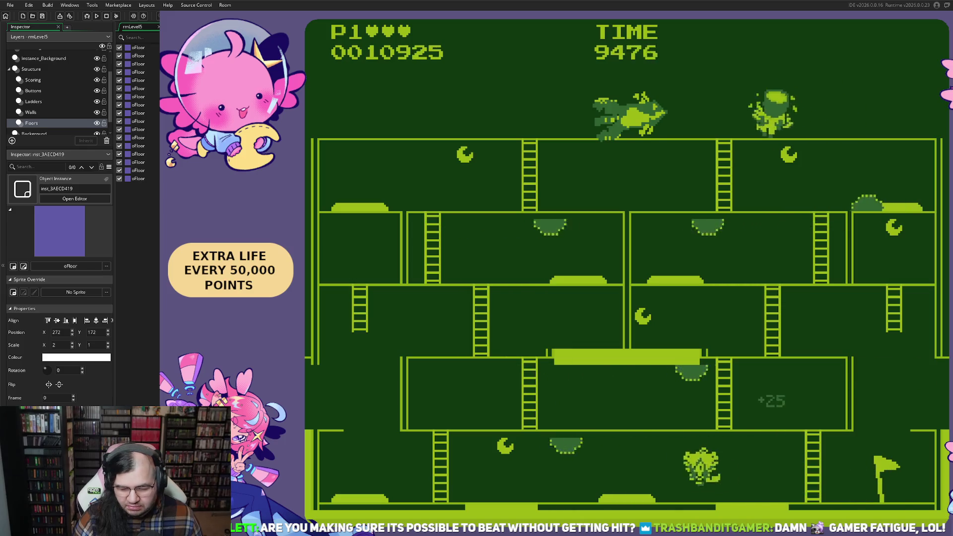
pyautogui.press('Down')
# - Fire several more beams down at the enemies from the ladder top and top floor
pyautogui.press('space')
pyautogui.press('Left')
pyautogui.press('space')
pyautogui.press('Left')
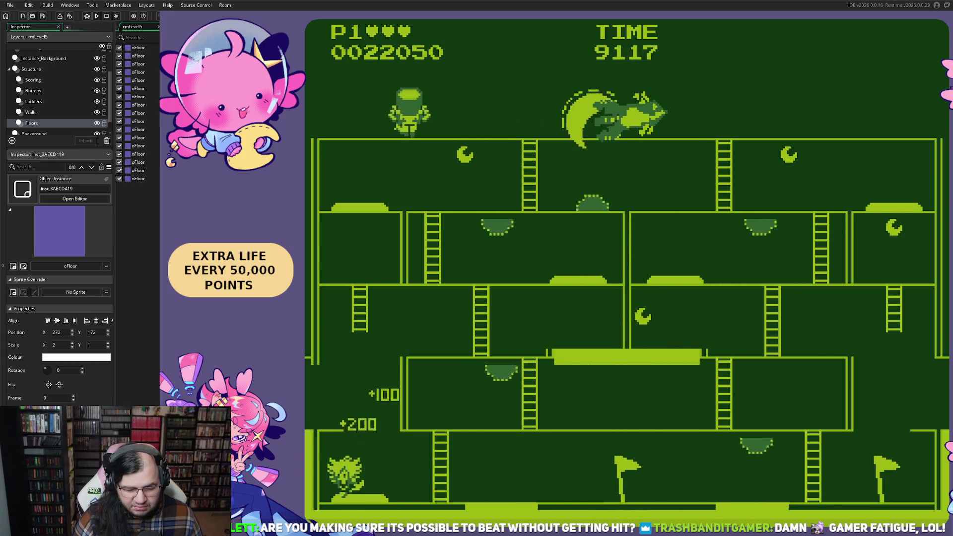
pyautogui.press('space')
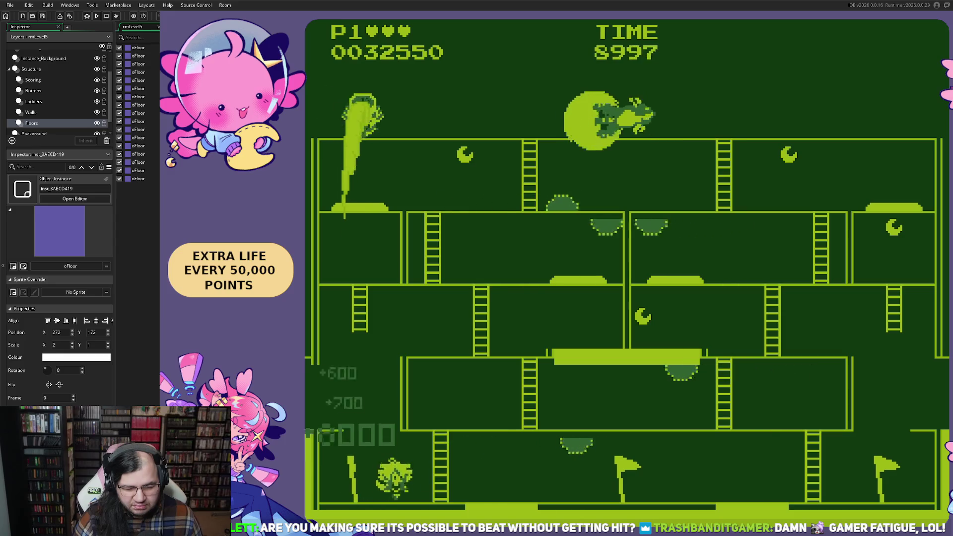
pyautogui.press('Right')
pyautogui.press('Right')
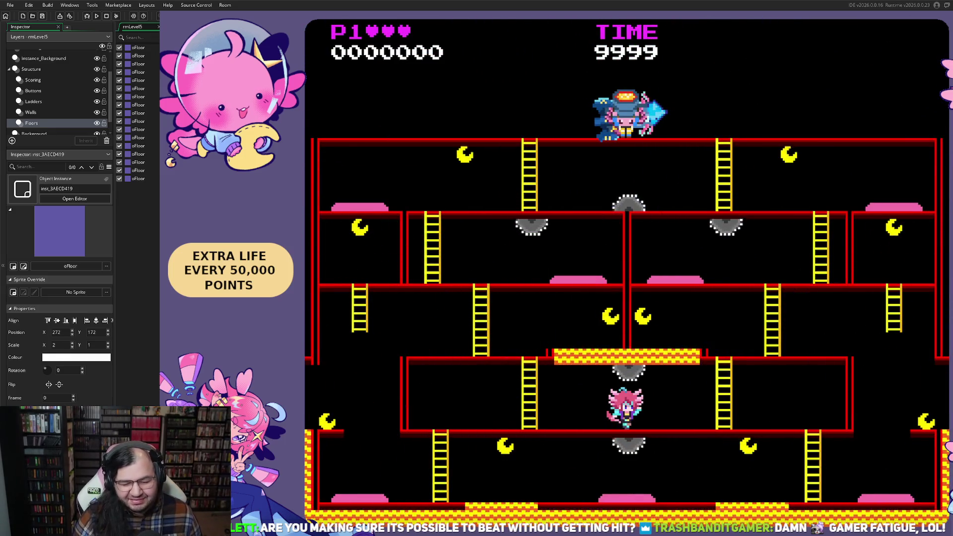
# - Climb the left ladder, grab a moon, and climb again to the floor above
pyautogui.press('Left')
pyautogui.press('Up')
pyautogui.press('Right')
pyautogui.press('Left')
pyautogui.press('Up')
# - Wrap around the left edge to the bottom floor and keep walking left
pyautogui.press('Down')
pyautogui.press('Left')
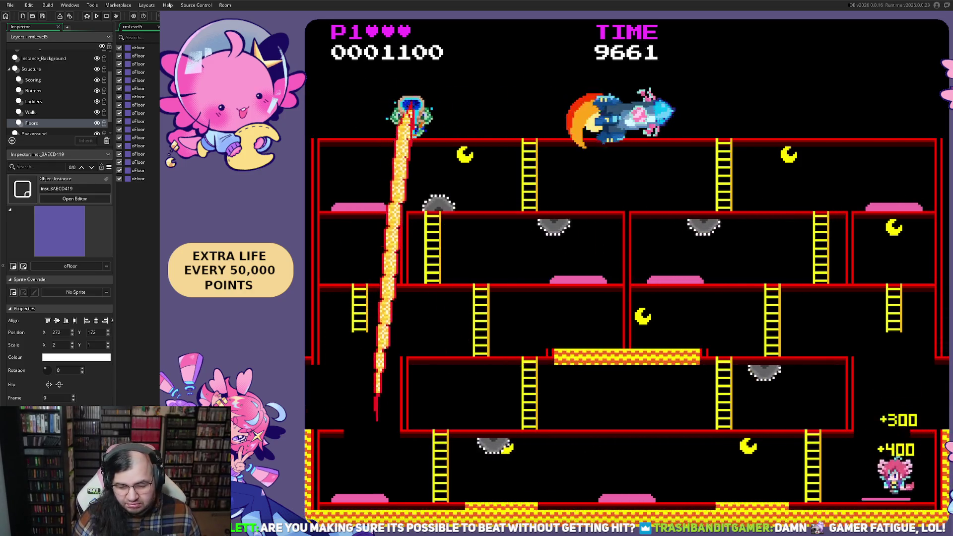
pyautogui.press('Left')
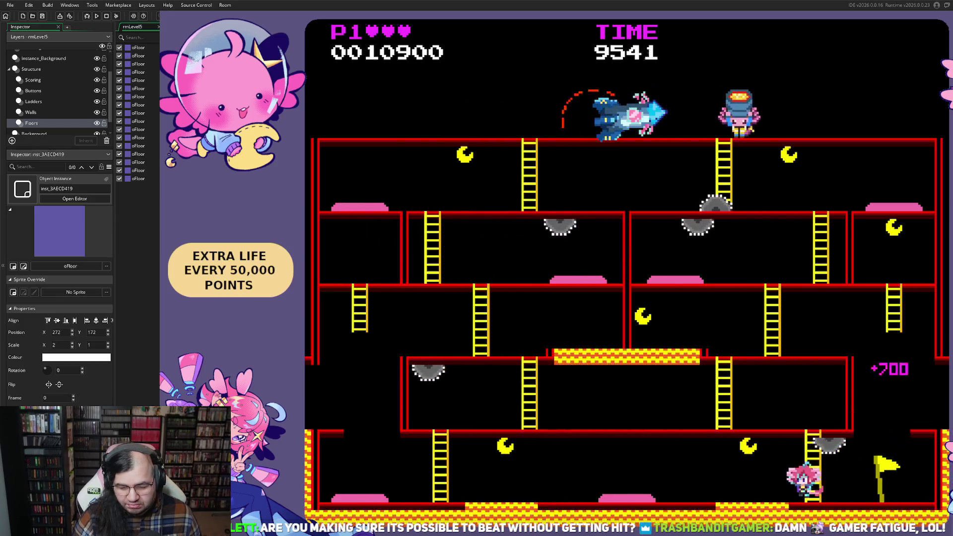
pyautogui.press('Left')
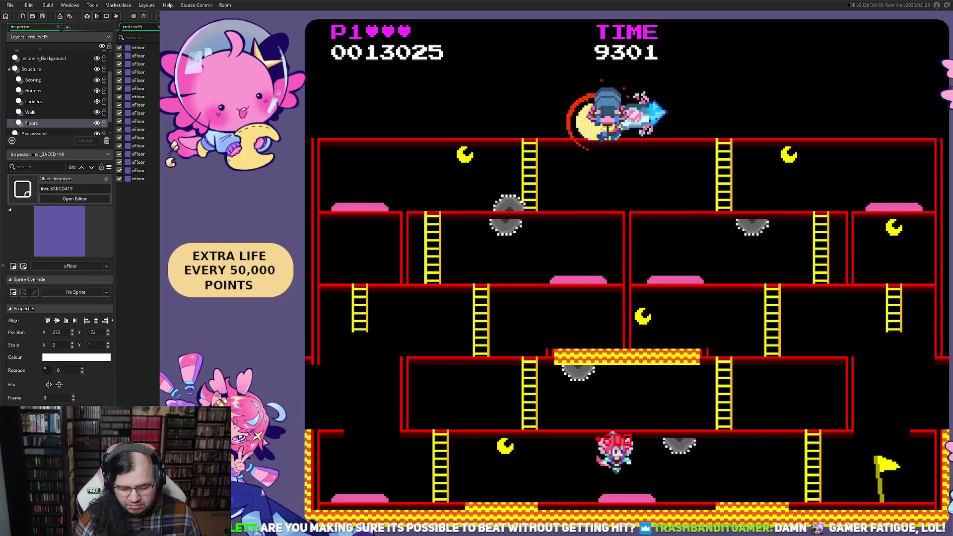
pyautogui.press('Left')
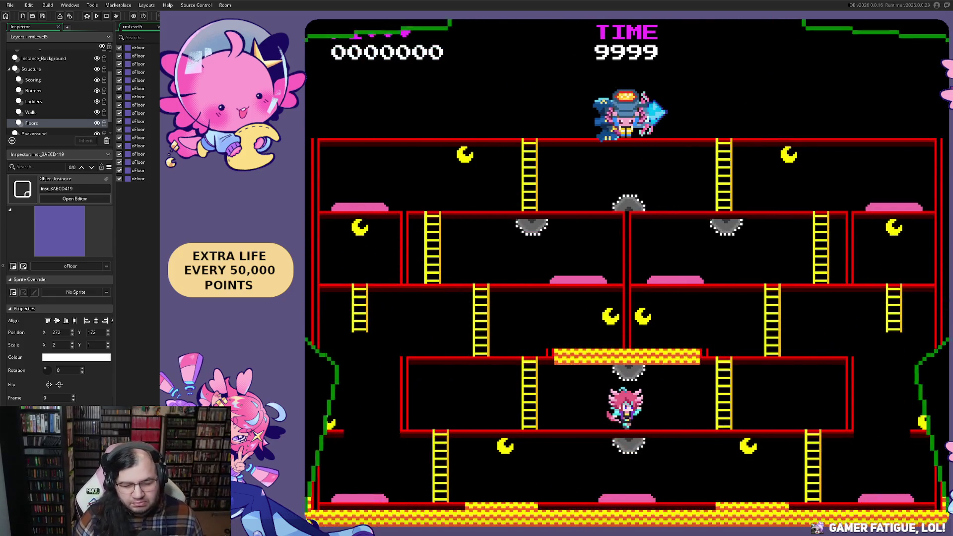
# - Climb and descend the ladders, wrap around for a moon, and reach the goal platform to clear the stage
pyautogui.press('Left')
pyautogui.press('Up')
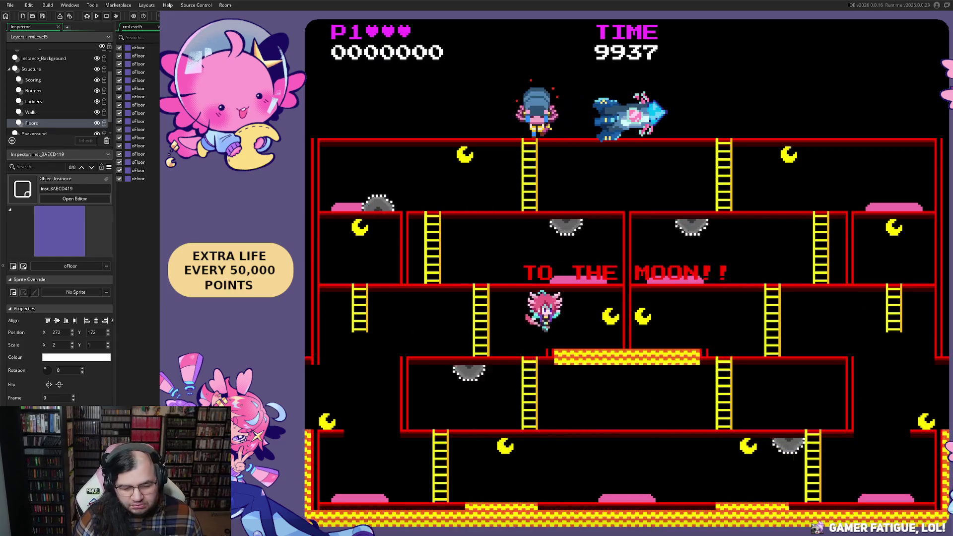
pyautogui.press('Left')
pyautogui.press('Down')
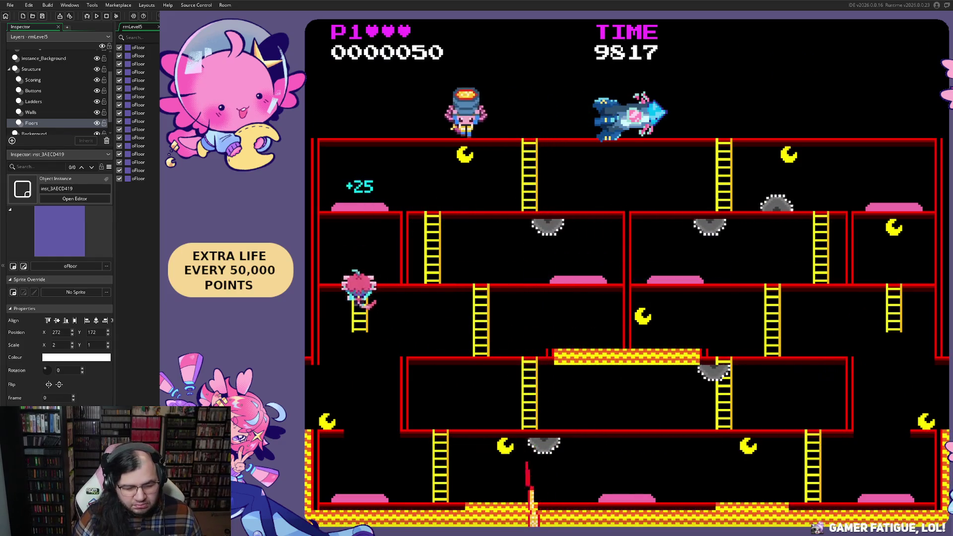
pyautogui.press('Left')
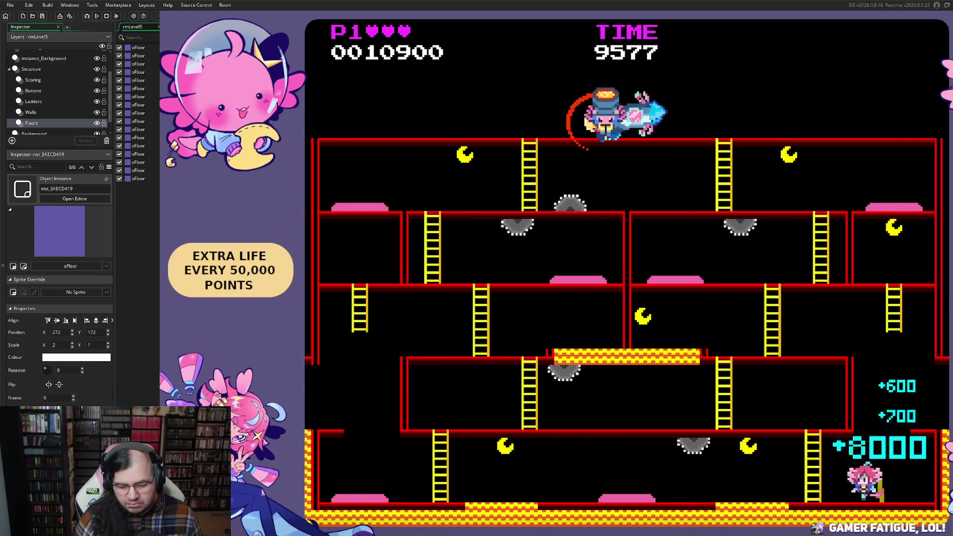
pyautogui.press('Left')
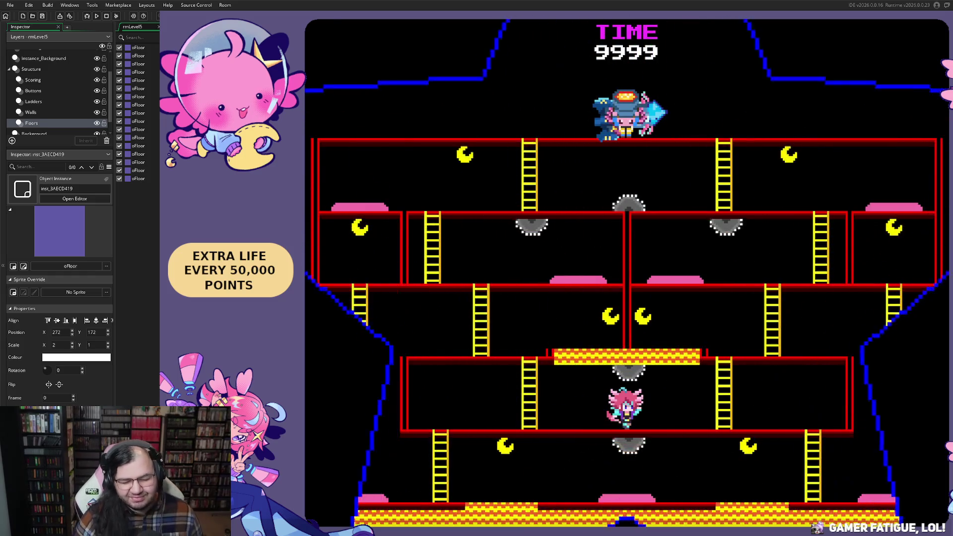
pyautogui.press('Left')
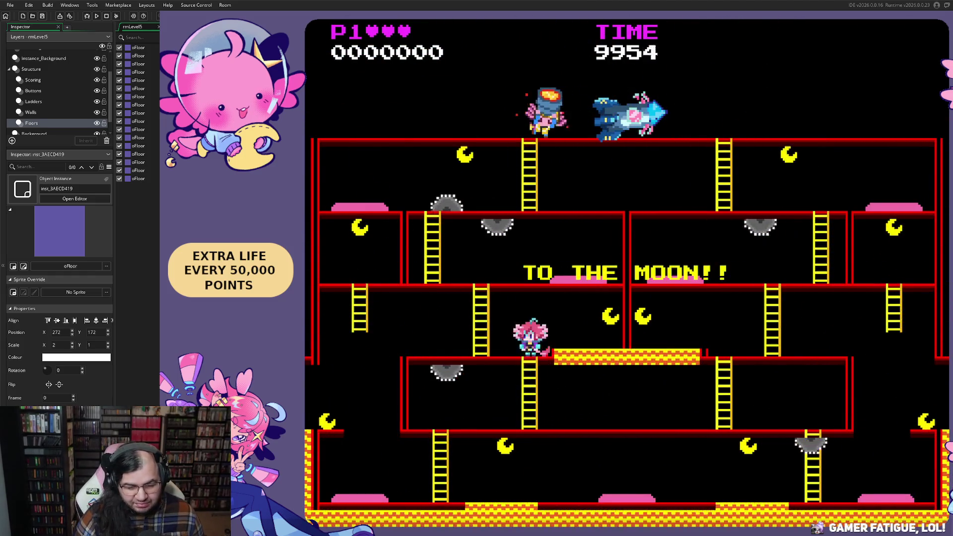
pyautogui.press('Right')
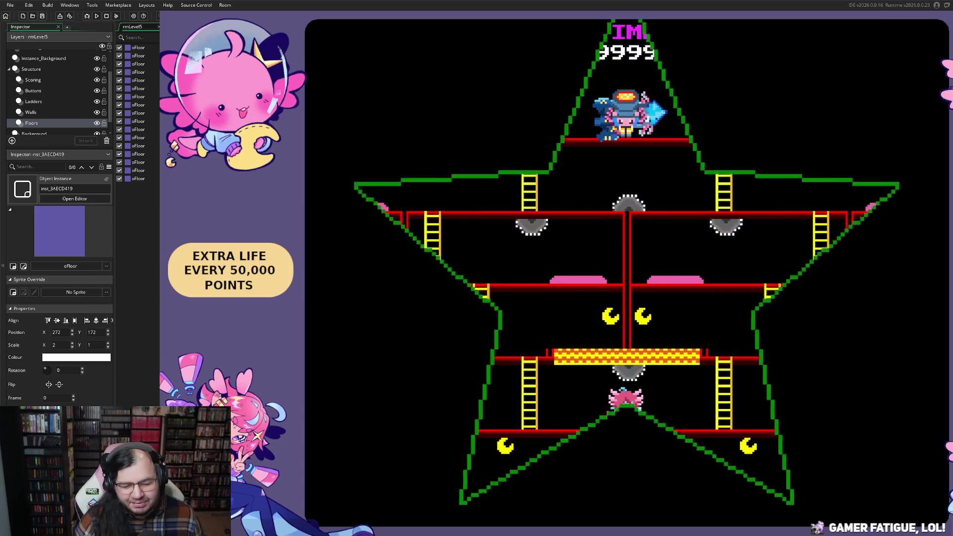
# - On the new run, collect moons and pickups along the top and bottom floors
pyautogui.press('Left')
pyautogui.press('Left')
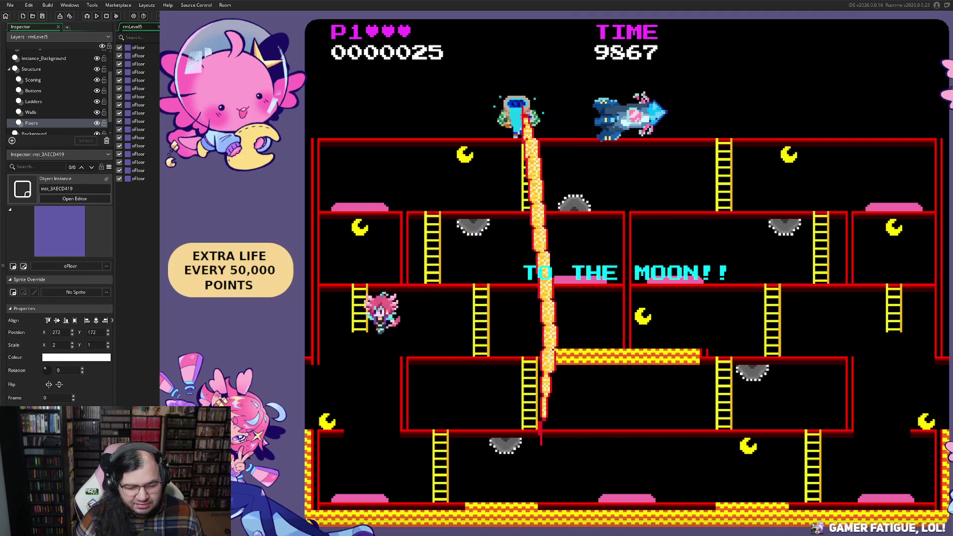
pyautogui.press('Right')
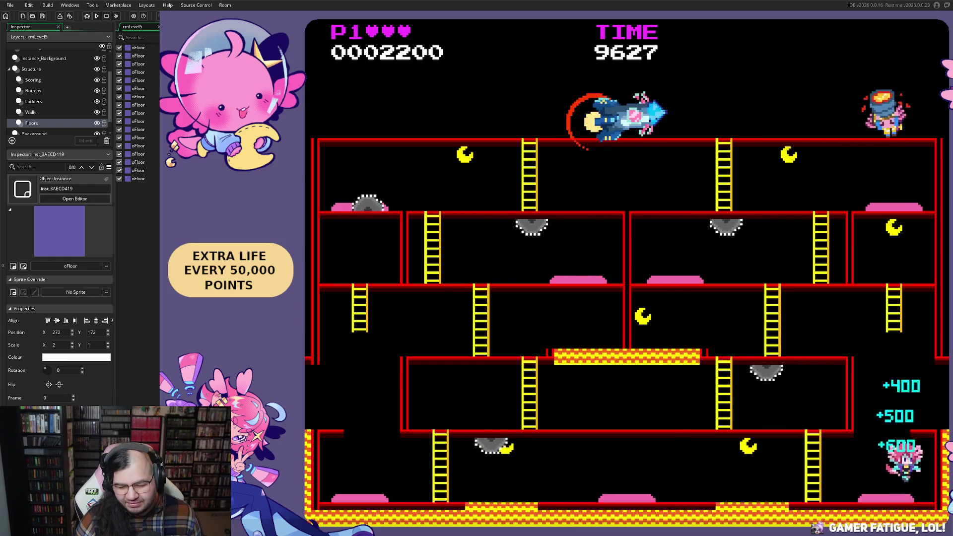
pyautogui.press('Left')
pyautogui.press('Left')
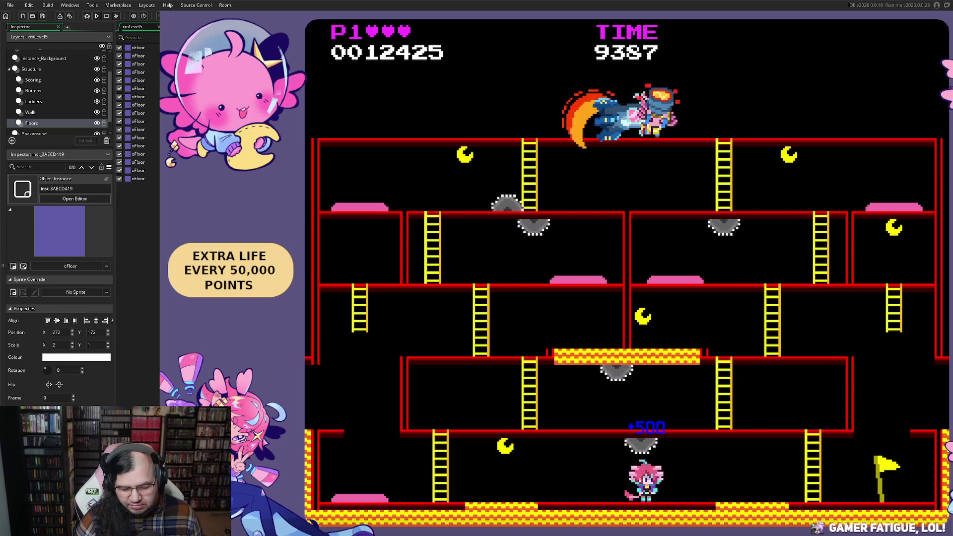
pyautogui.press('Left')
pyautogui.press('Left')
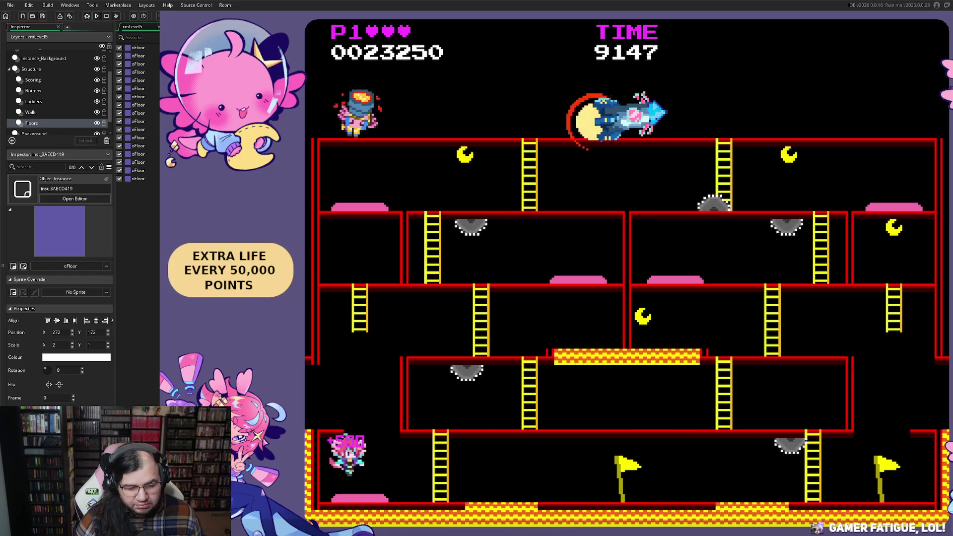
pyautogui.press('Right')
pyautogui.press('Up')
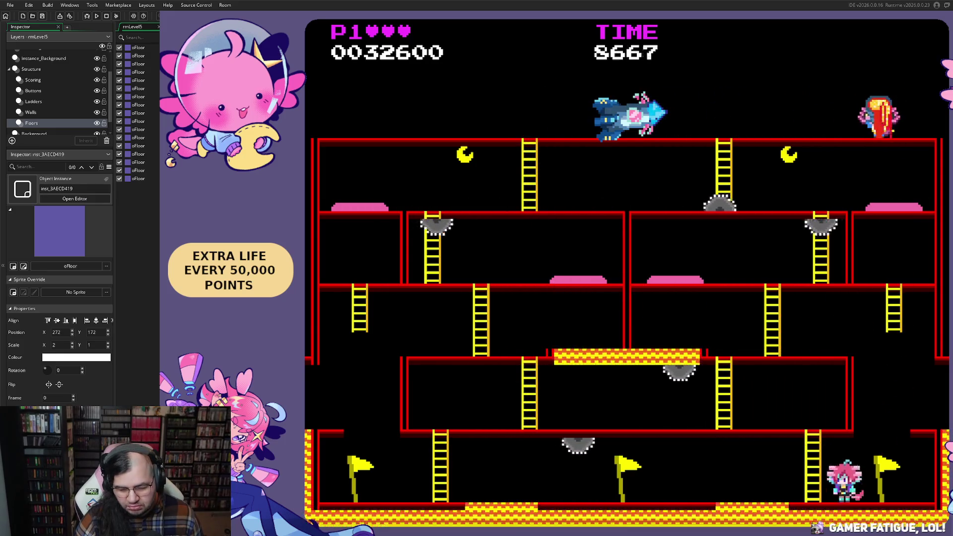
# - Climb the middle ladder and move back and forth on the middle floor to dodge hazards
pyautogui.press('Up')
pyautogui.press('Up')
pyautogui.press('Right')
pyautogui.press('Left')
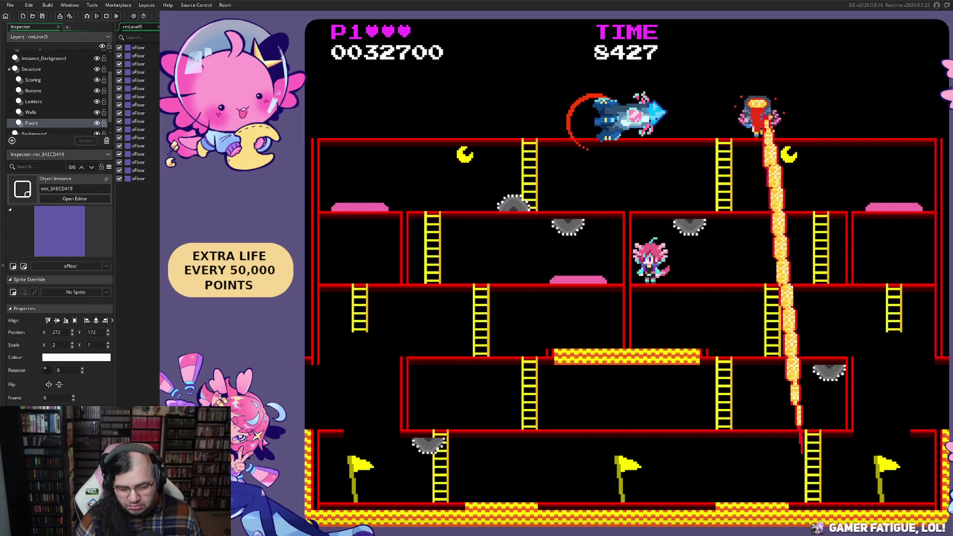
pyautogui.press('Right')
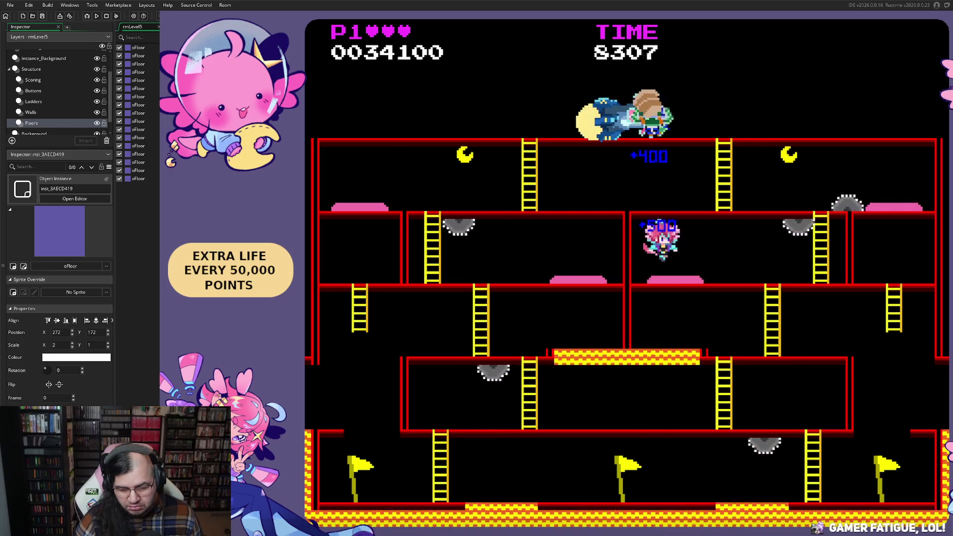
pyautogui.press('Left')
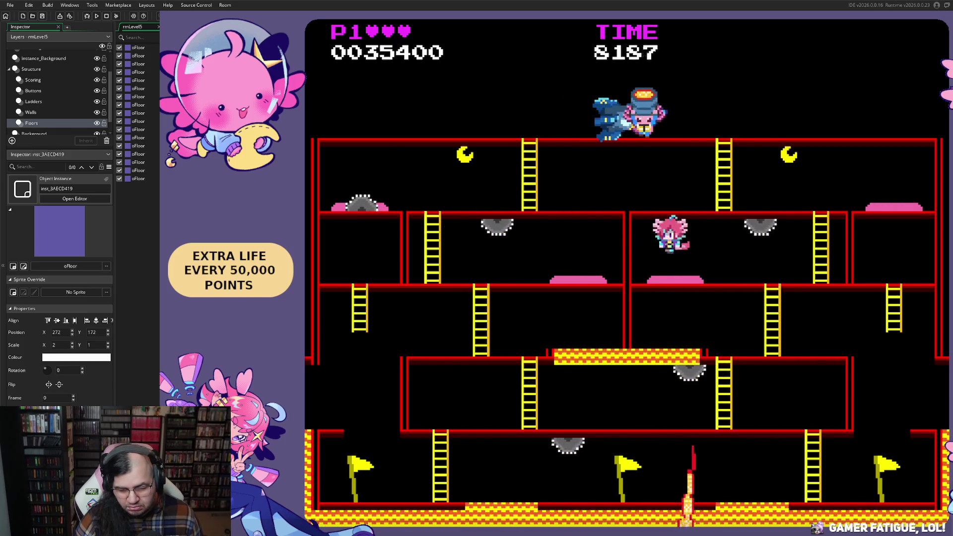
pyautogui.press('Right')
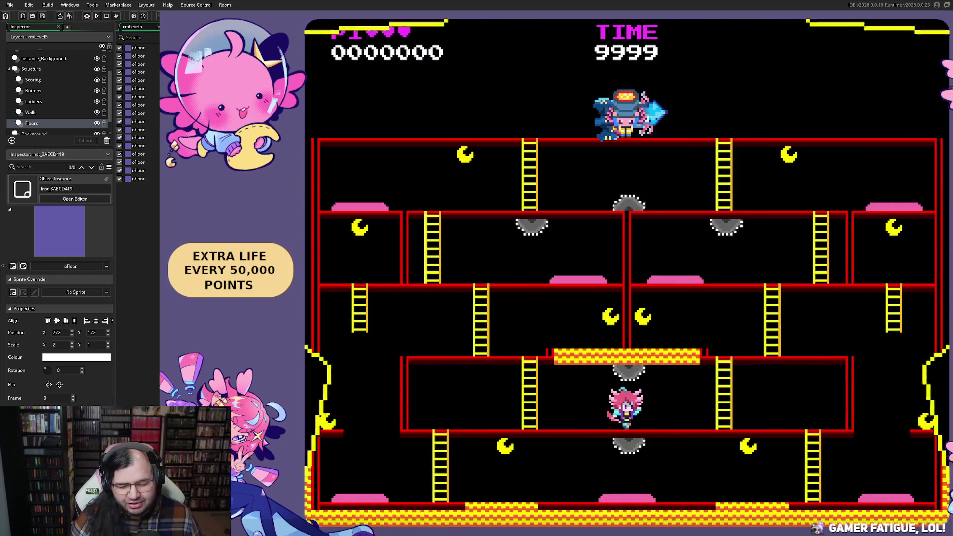
# - Climb up a floor, then descend a ladder collecting a moon and climb again
pyautogui.press('Up')
pyautogui.press('Right')
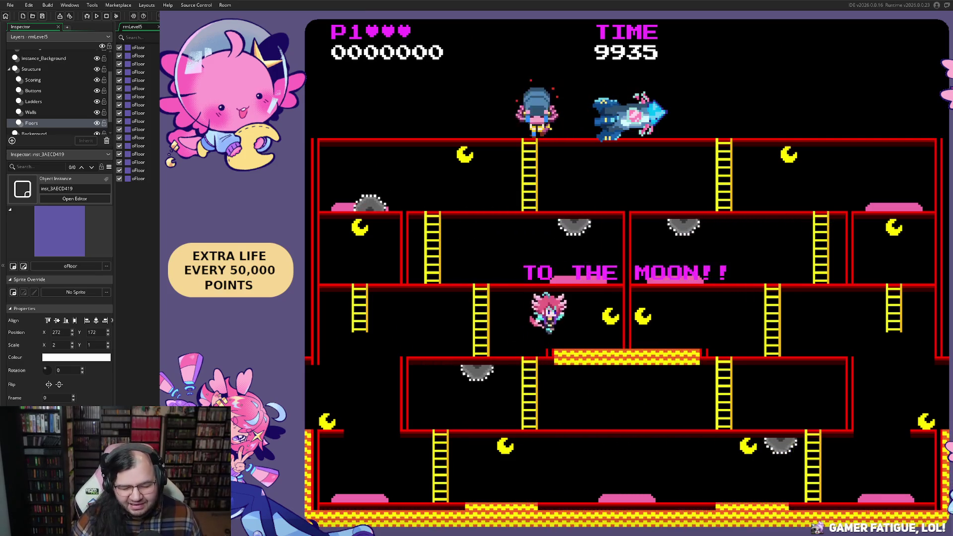
pyautogui.press('Left')
pyautogui.press('Down')
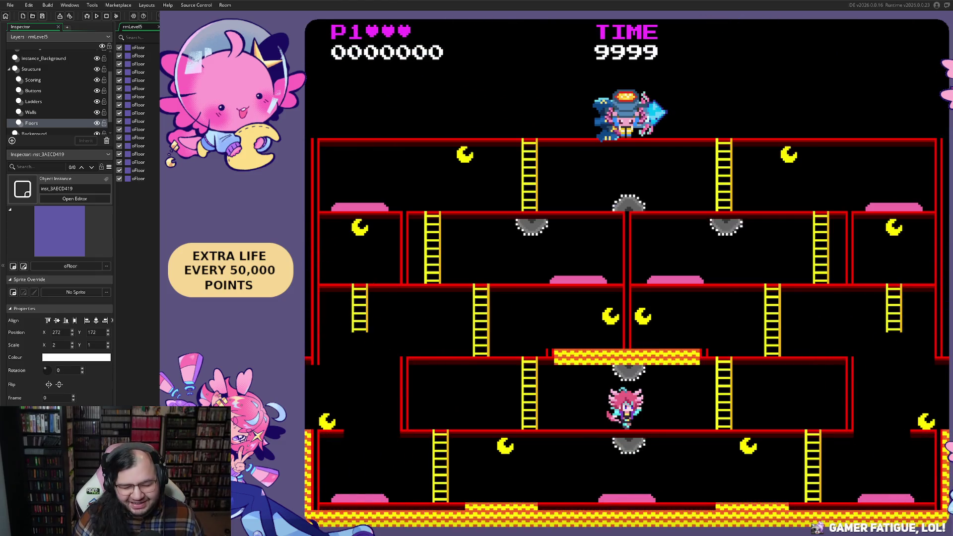
pyautogui.press('Left')
pyautogui.press('Up')
# - Drop to the bottom floor by wrapping around the left edge, then pause with Escape
pyautogui.press('Left')
pyautogui.press('Down')
pyautogui.press('Left')
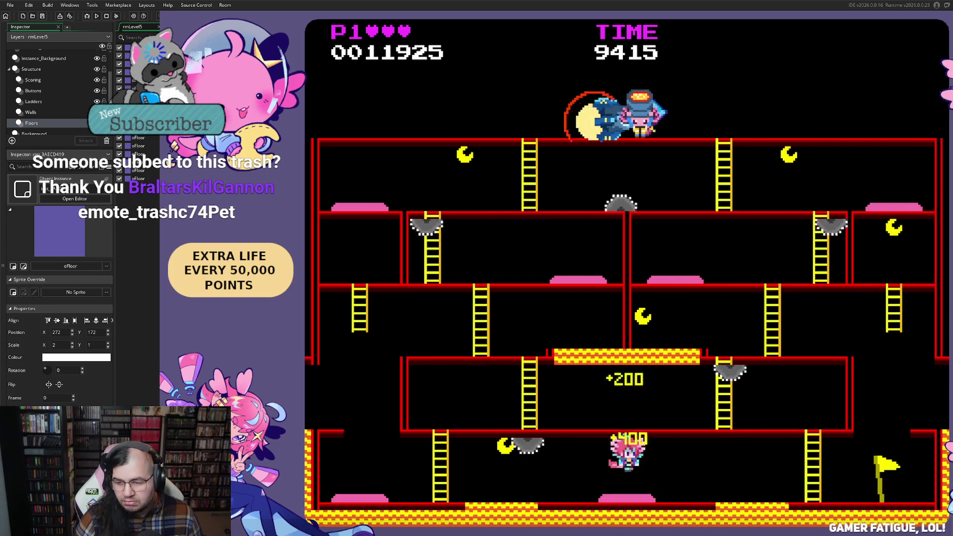
pyautogui.press('Escape')
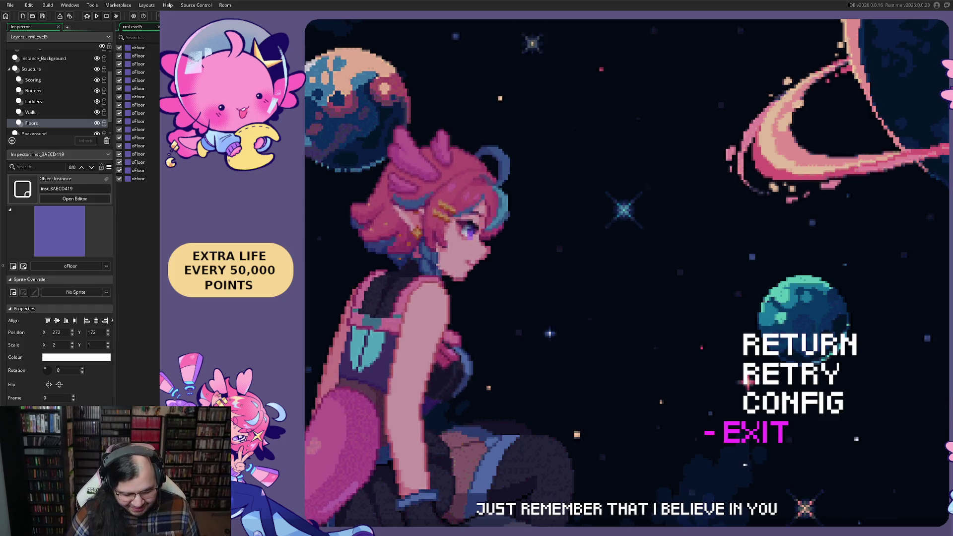
# - Retry the stage from its intro, then climb a floor and drop off the ledge
pyautogui.press('Return')
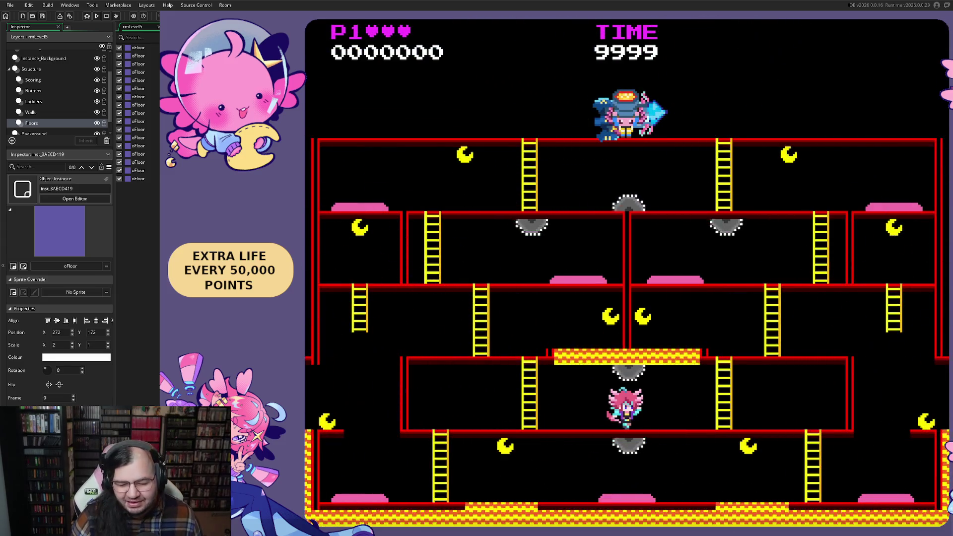
pyautogui.press('Left')
pyautogui.press('Up')
pyautogui.press('Right')
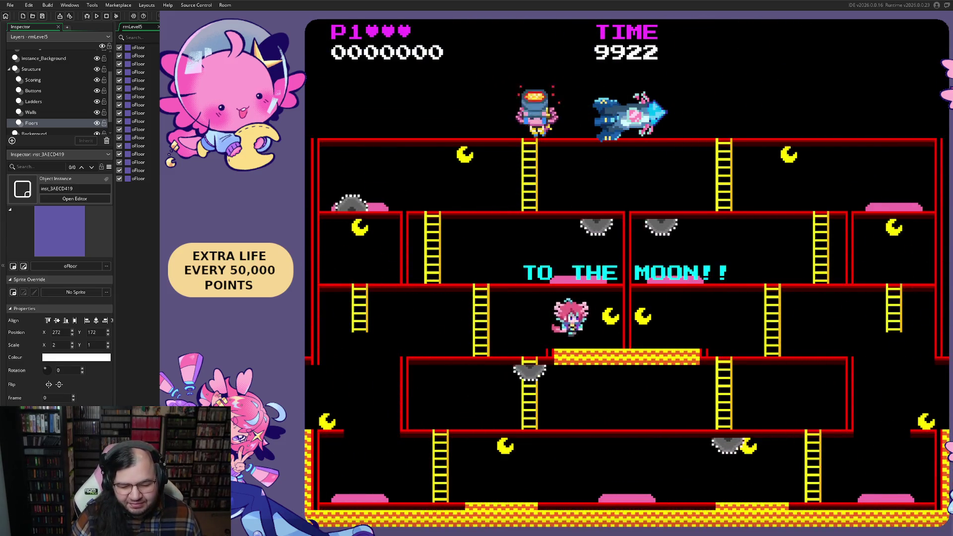
pyautogui.press('Left')
pyautogui.press('Left')
pyautogui.press('Up')
pyautogui.press('Down')
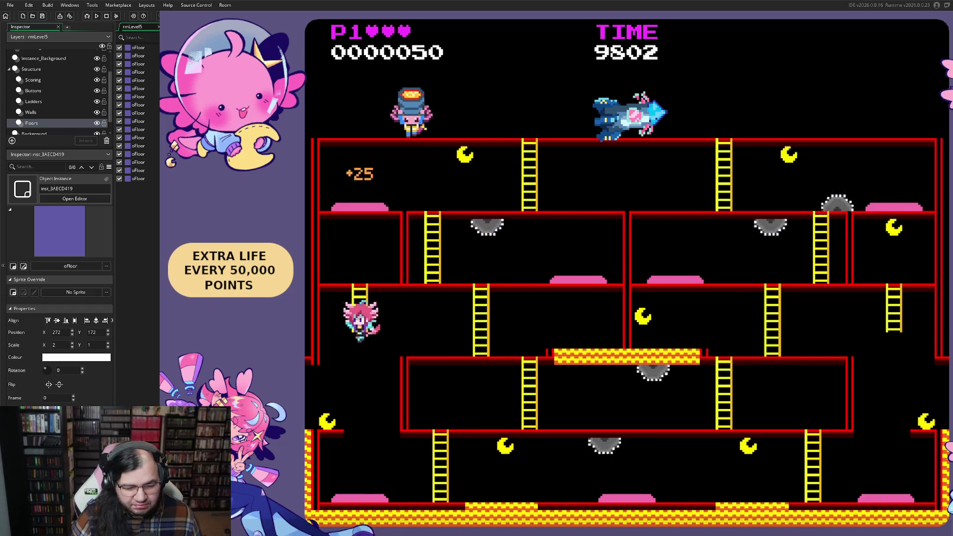
pyautogui.press('Left')
# - Run along the bottom floor grabbing the bottom-right and bottom-left flags while dodging the beam
pyautogui.press('Right')
pyautogui.press('space')
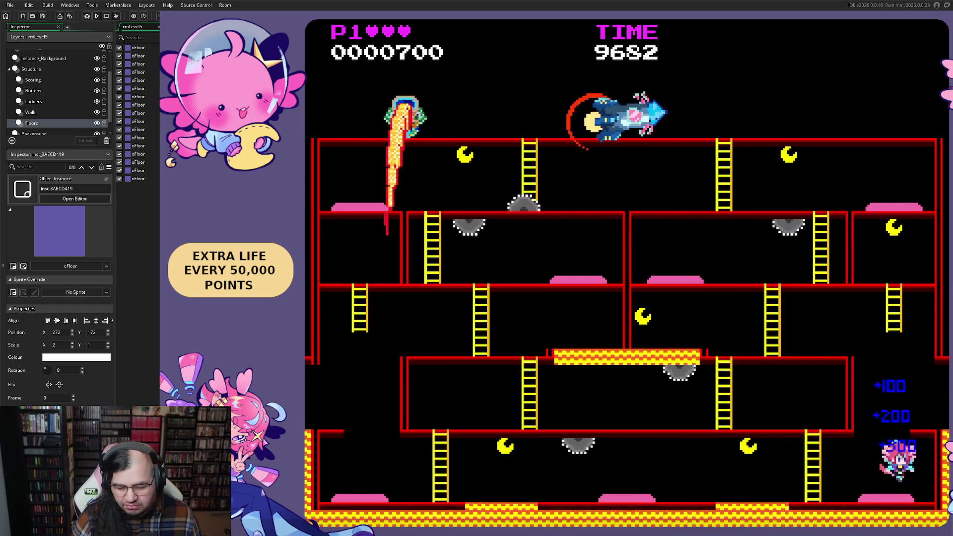
pyautogui.press('Right')
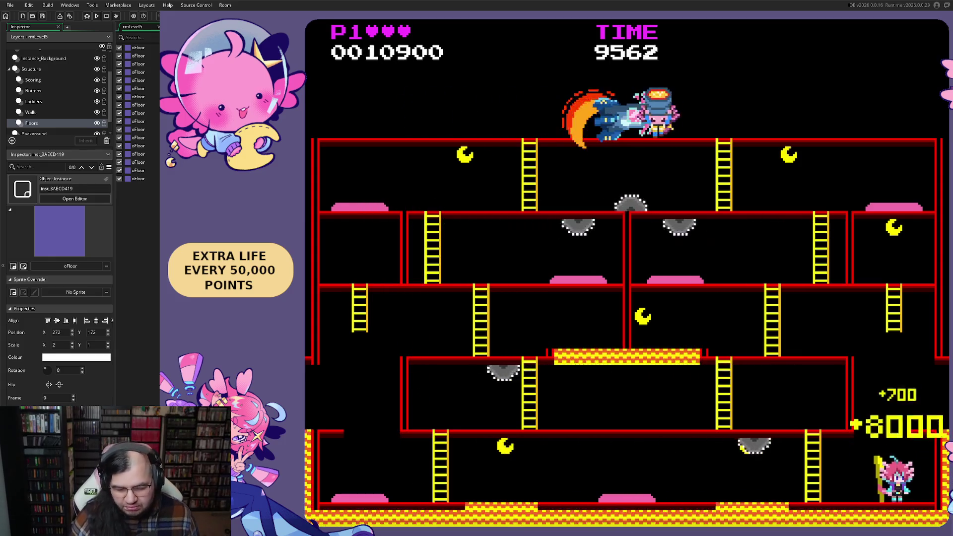
pyautogui.press('Left')
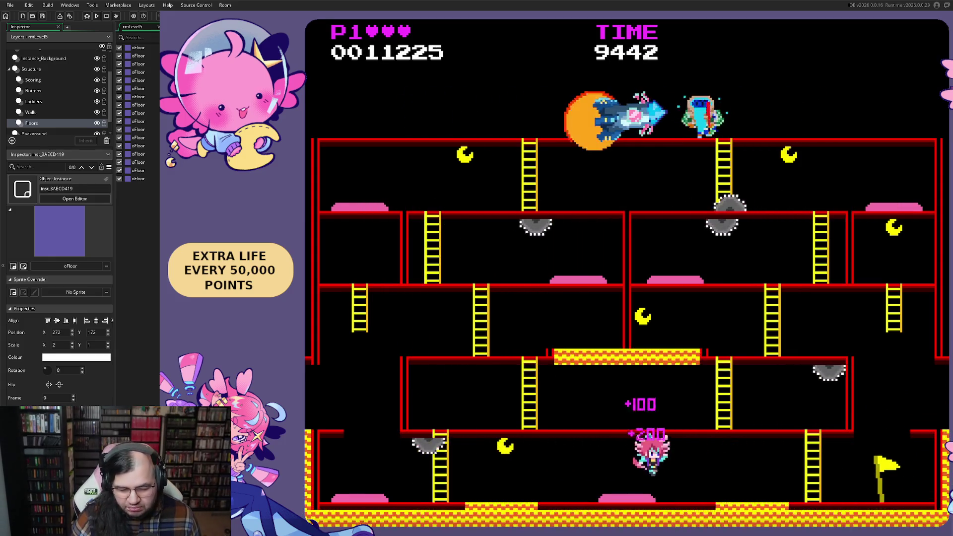
pyautogui.press('space')
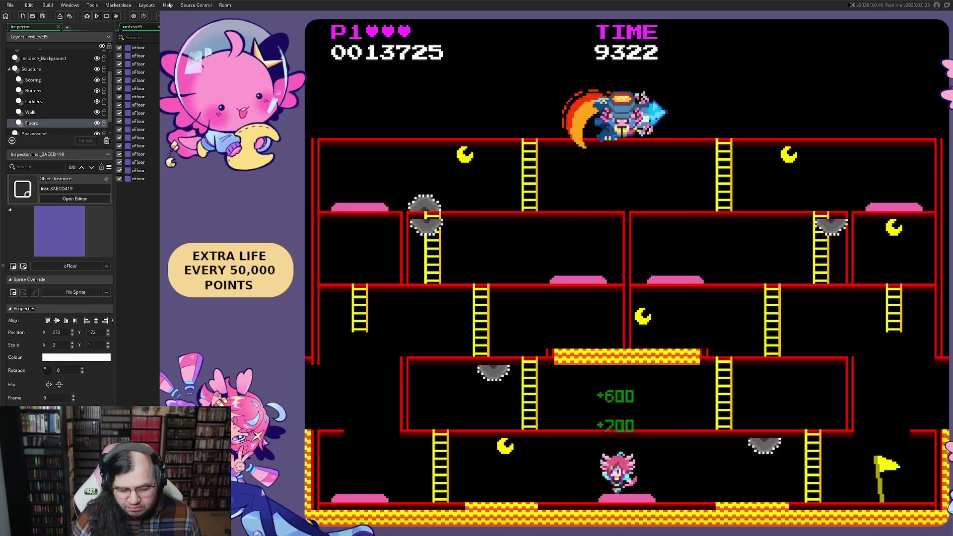
pyautogui.press('space')
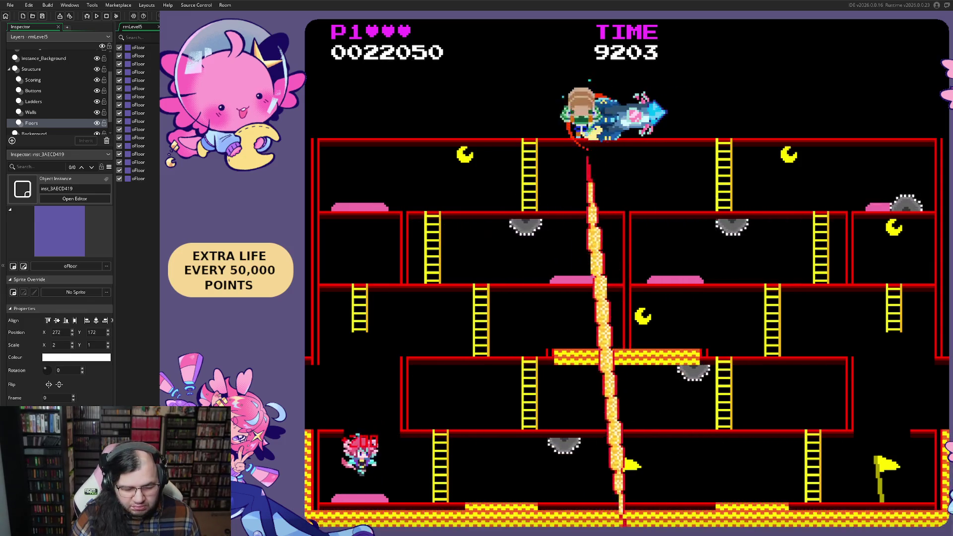
pyautogui.press('Left')
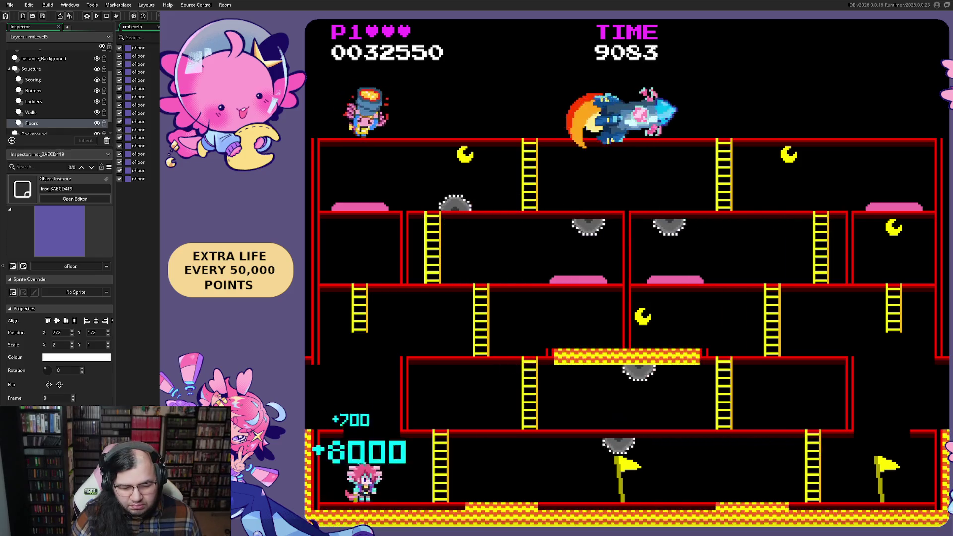
pyautogui.press('Right')
pyautogui.press('space')
# - Climb to the upper right floor, jump over the sawblades, and step away from the beam
pyautogui.press('Right')
pyautogui.press('Right')
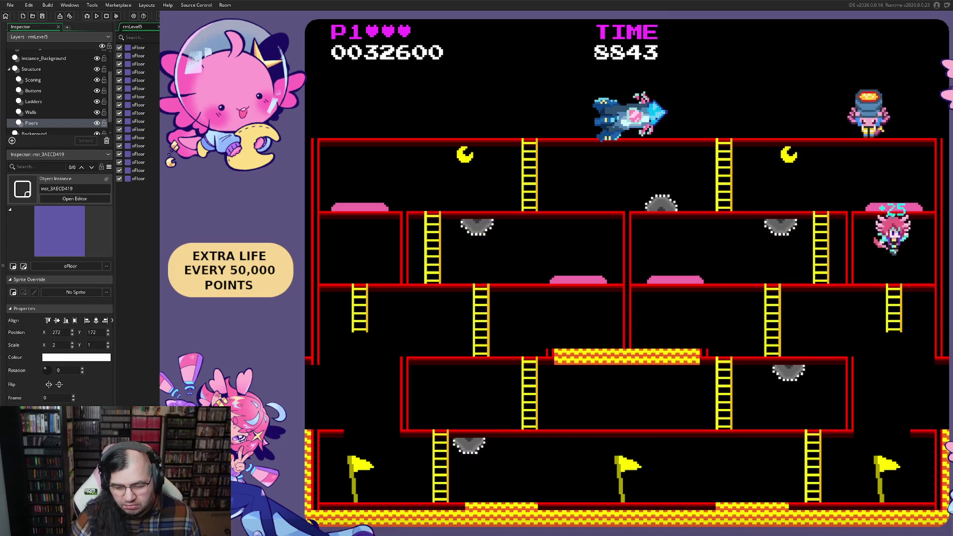
pyautogui.press('space')
pyautogui.press('Left')
pyautogui.press('space')
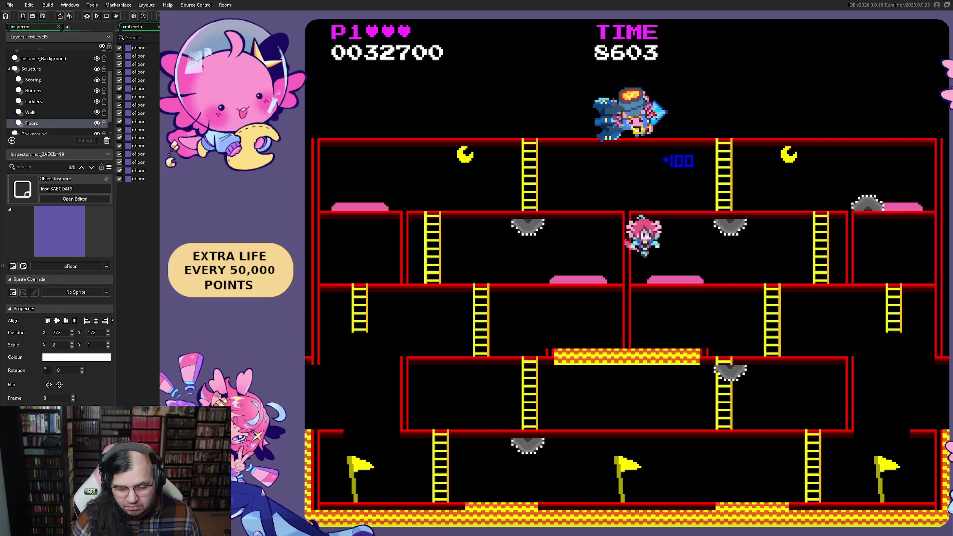
pyautogui.press('Right')
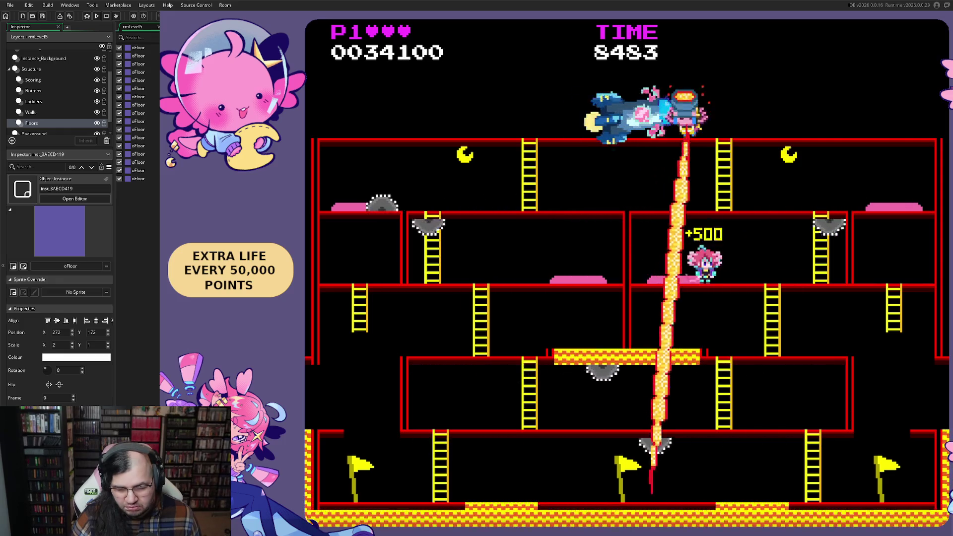
pyautogui.press('Left')
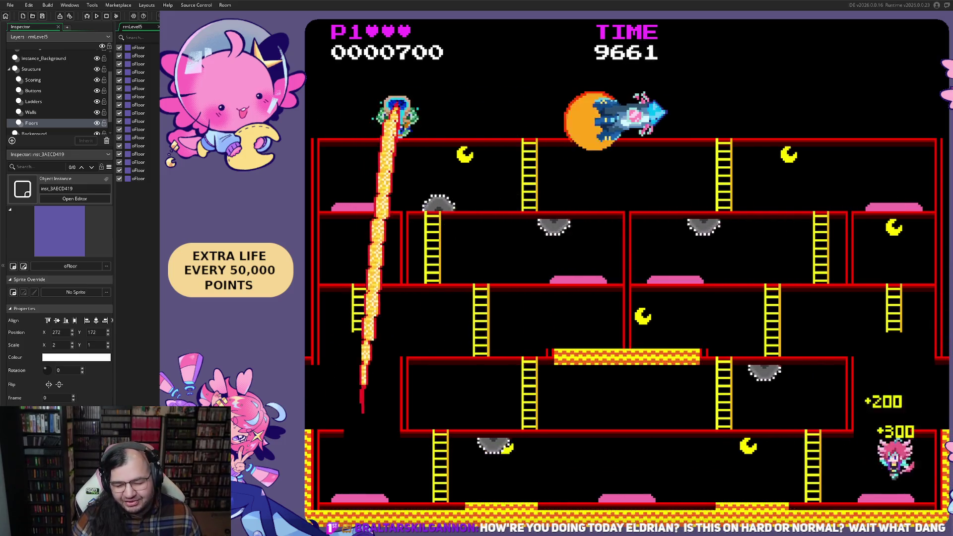
# - Run to the bottom-left flag dodging the laser, then climb to the floor above
pyautogui.press('Left')
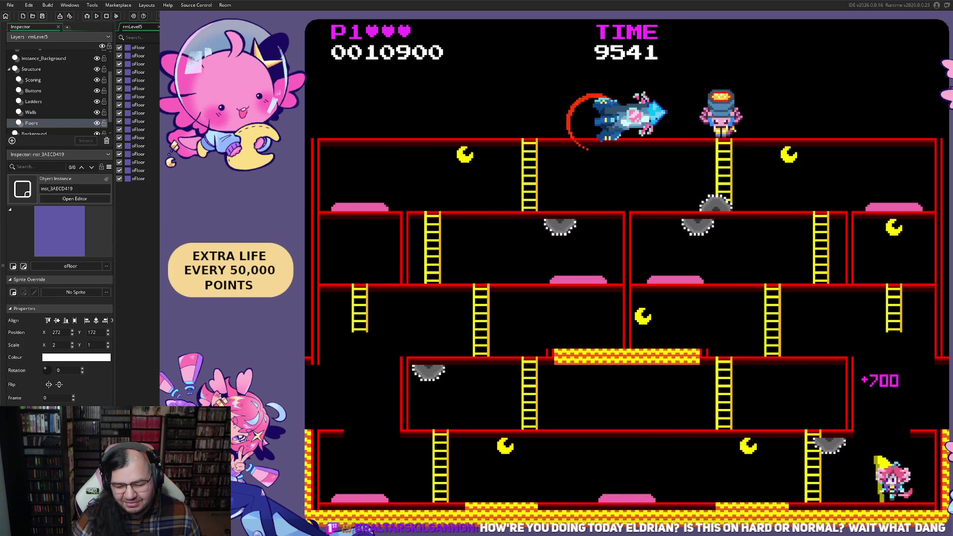
pyautogui.press('Left')
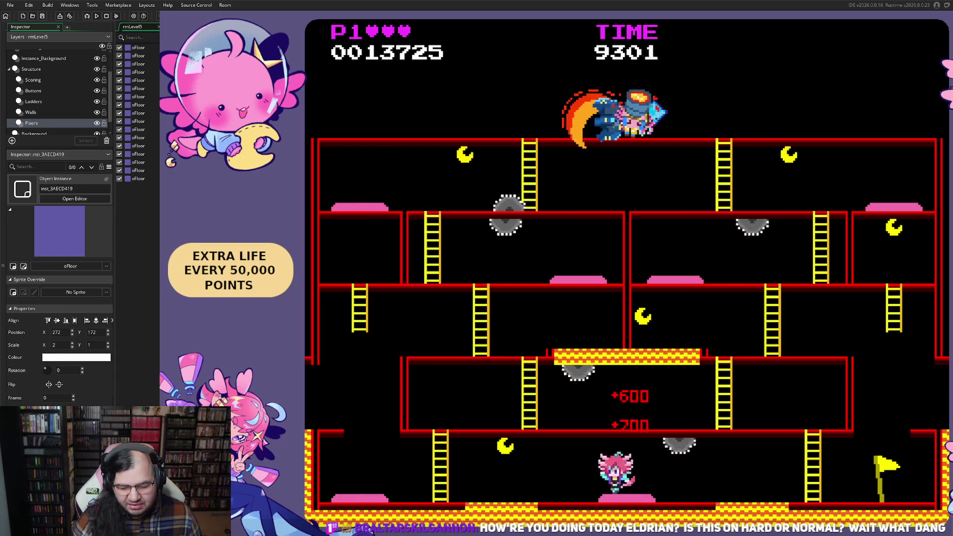
pyautogui.press('Left')
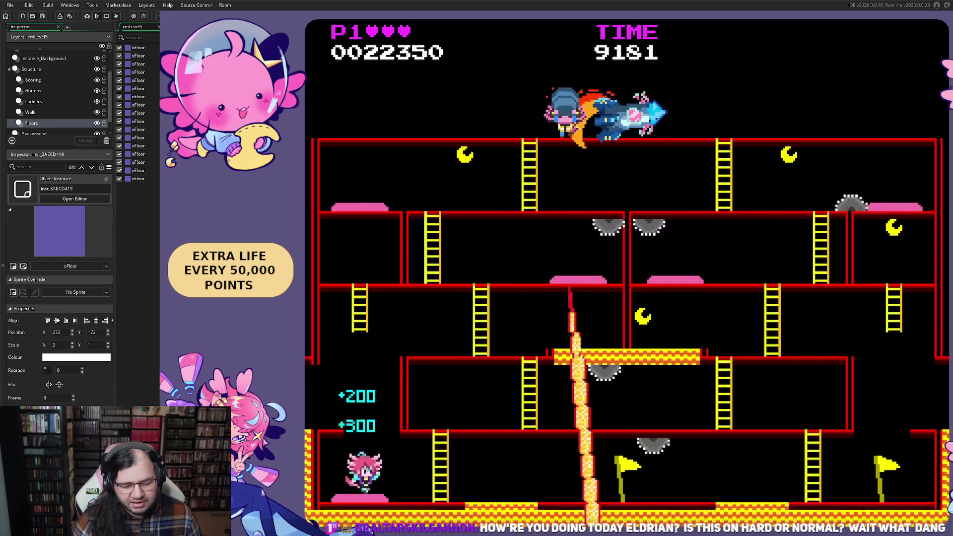
pyautogui.press('Right')
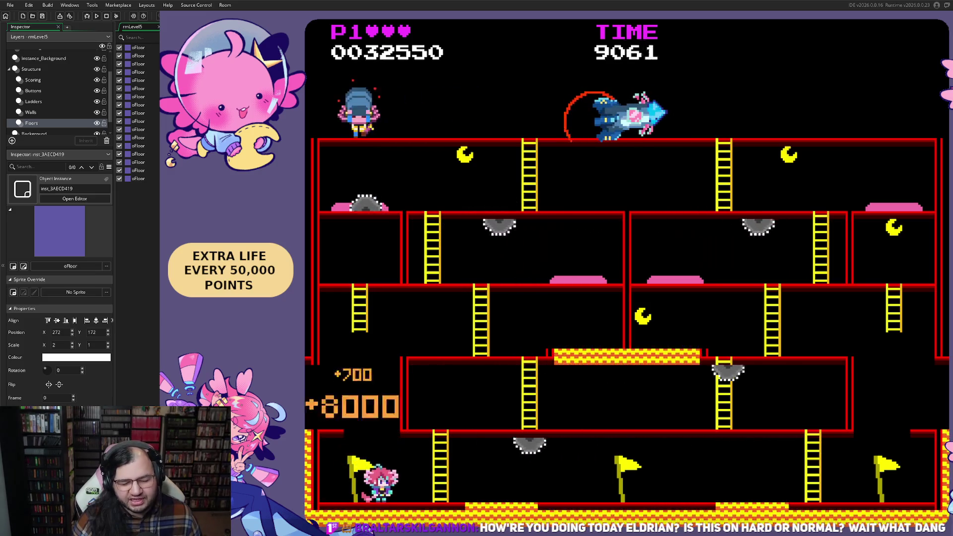
pyautogui.press('Up')
pyautogui.press('Right')
# - Jump across to the lower right floor, then climb back up via the ladders
pyautogui.press('Right')
pyautogui.press('Up')
pyautogui.press('Left')
pyautogui.press('space')
pyautogui.press('Right')
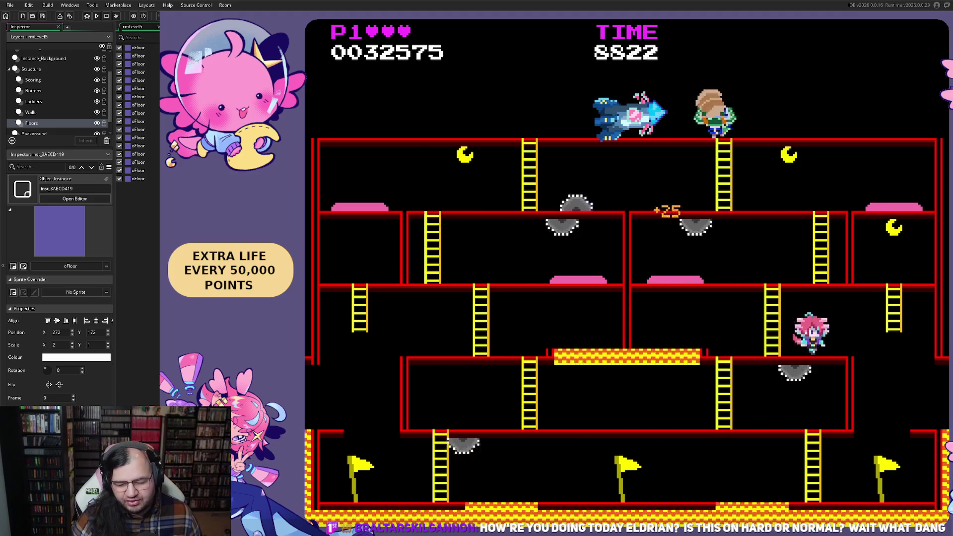
pyautogui.press('space')
pyautogui.press('Left')
pyautogui.press('Up')
pyautogui.press('Left')
pyautogui.press('Right')
pyautogui.press('Up')
pyautogui.press('Right')
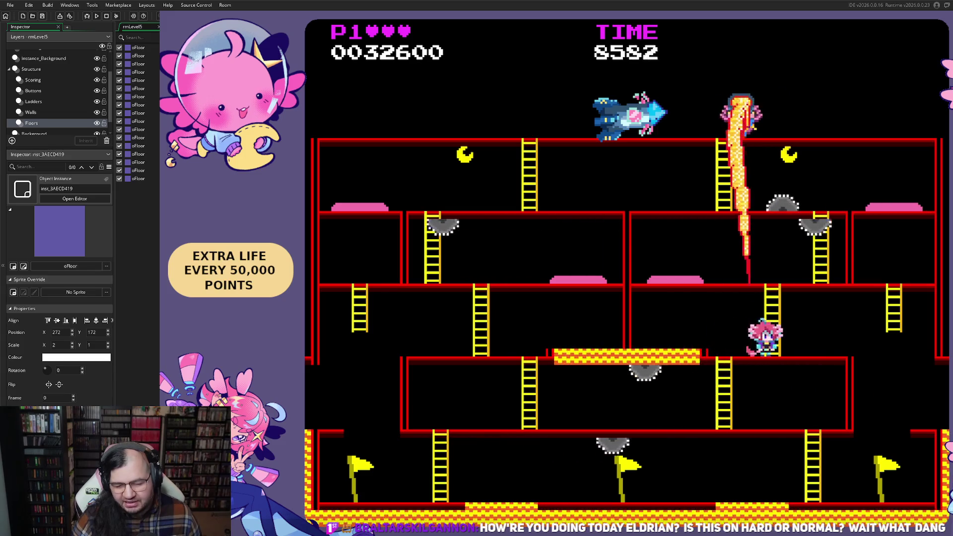
# - Hop a sawblade, dodge the boss laser, and grab the flags and extra life on the upper floors
pyautogui.press('Left')
pyautogui.press('Up')
pyautogui.press('Left')
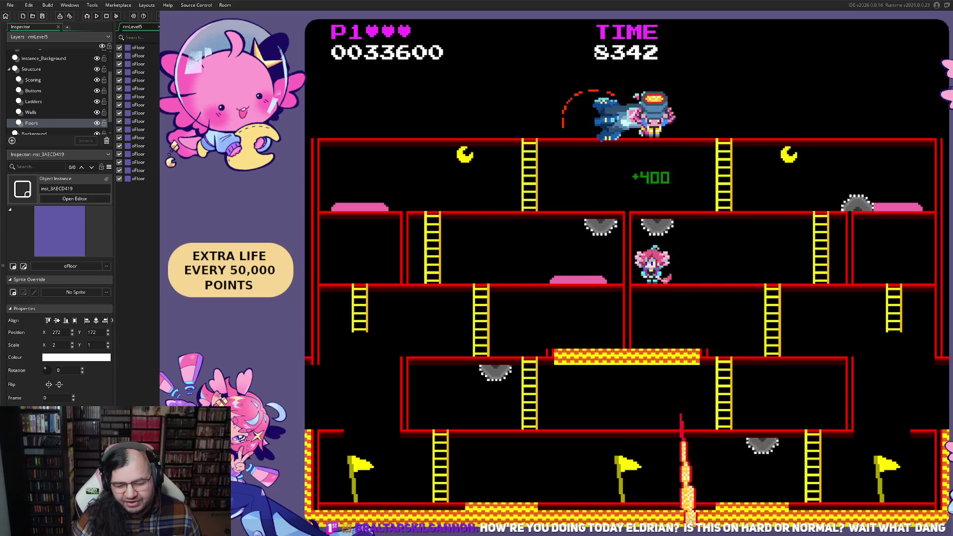
pyautogui.press('Right')
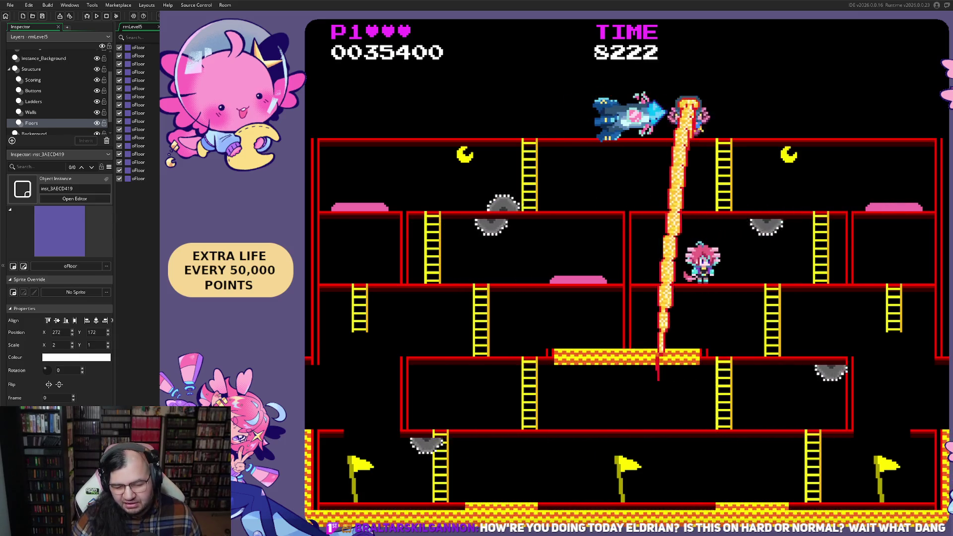
pyautogui.press('Left')
pyautogui.press('Up')
pyautogui.press('Right')
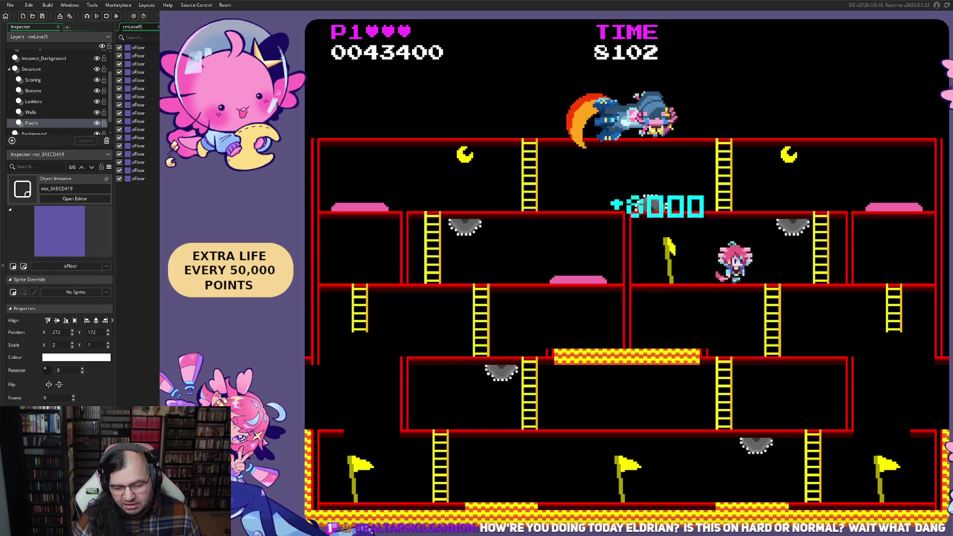
pyautogui.press('Up')
pyautogui.press('Left')
pyautogui.press('Left')
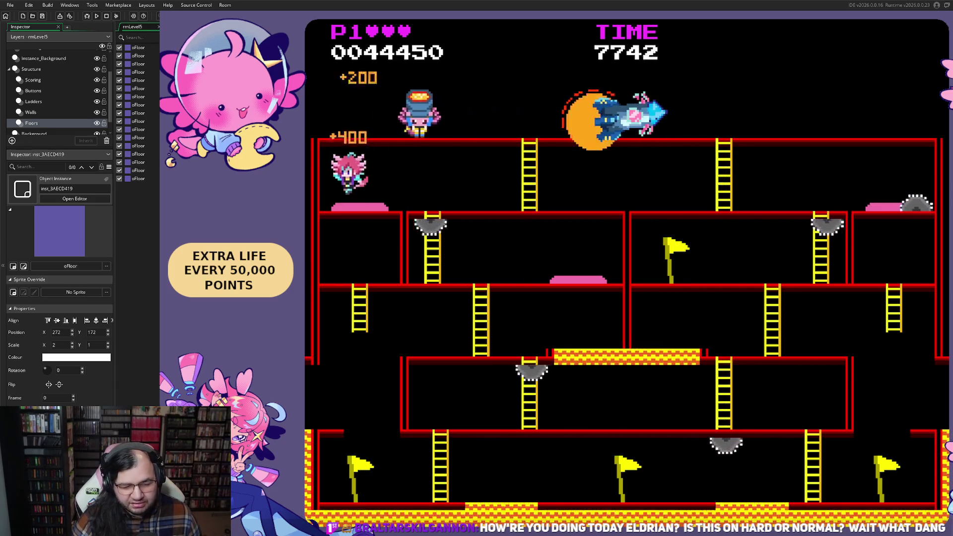
pyautogui.press('Right')
pyautogui.press('Right')
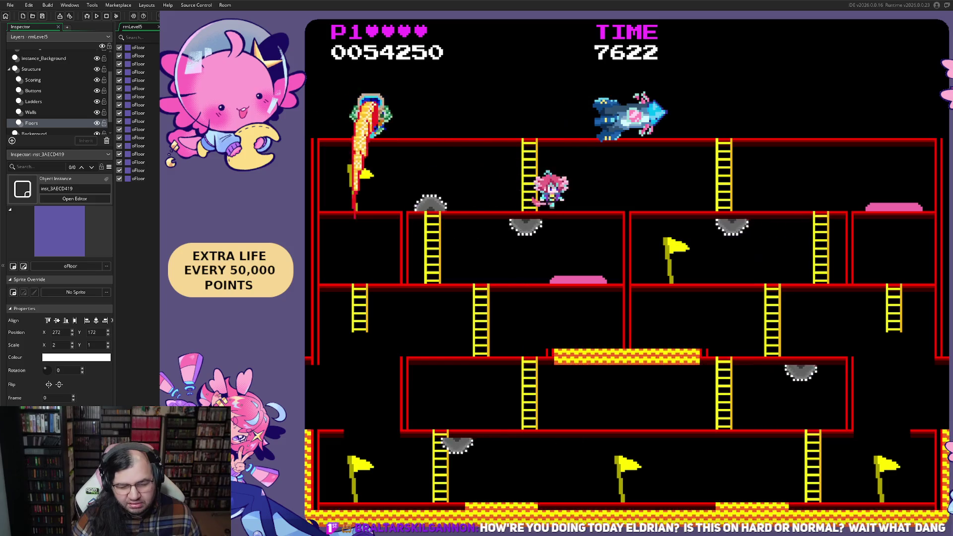
# - Climb down a ladder, stay clear of the fire column, and jump a hazard for points
pyautogui.press('Left')
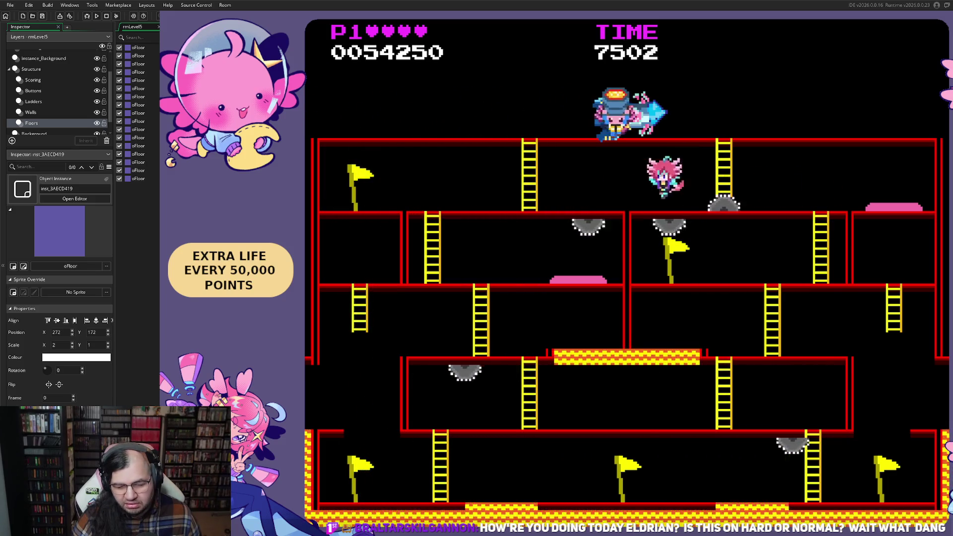
pyautogui.press('Down')
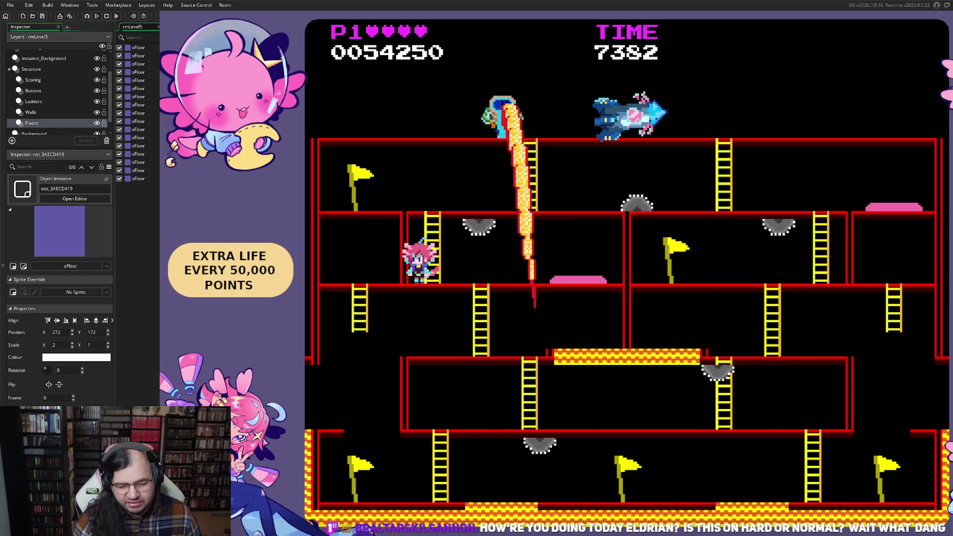
pyautogui.press('Right')
pyautogui.press('Right')
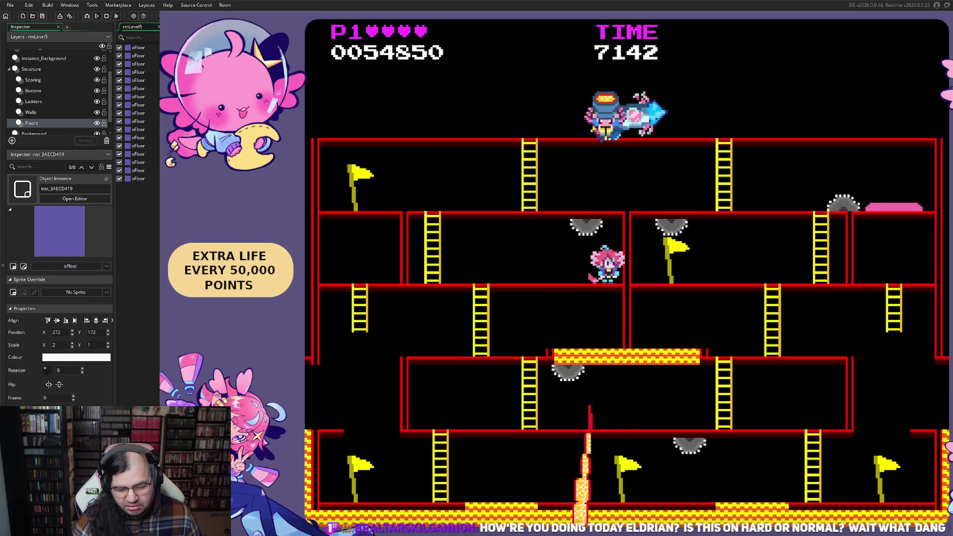
pyautogui.press('Left')
pyautogui.press('Left')
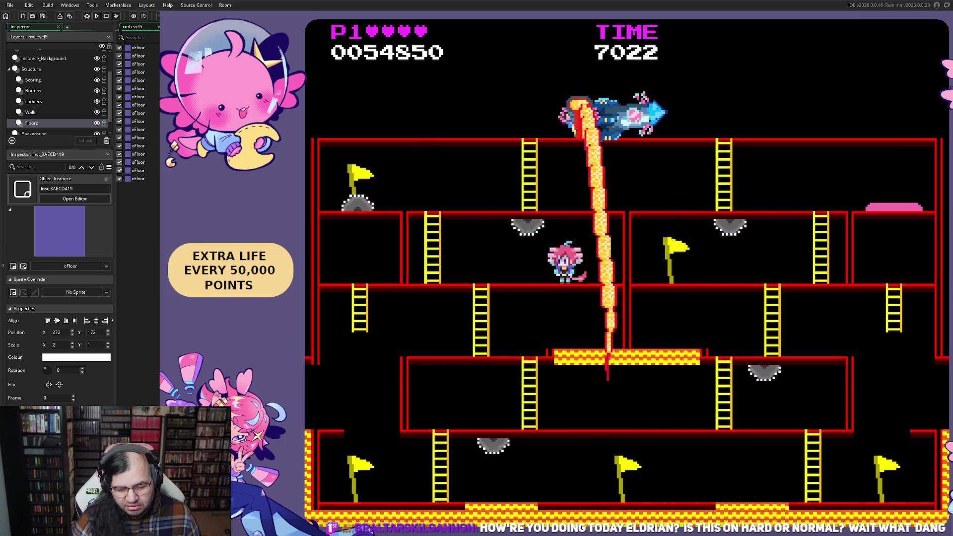
pyautogui.press('Right')
pyautogui.press('Left')
pyautogui.press('Right')
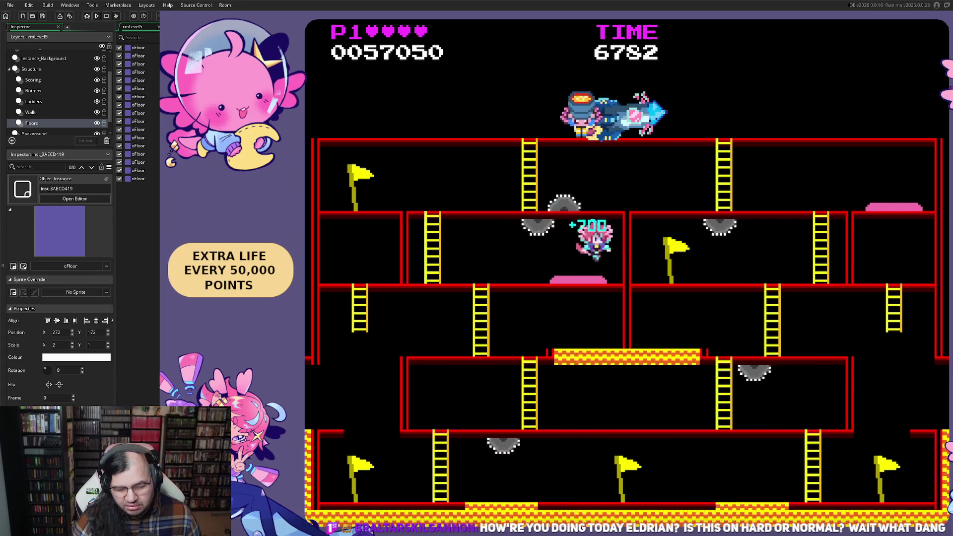
pyautogui.press('Left')
pyautogui.press('Left')
# - Climb to the top floor and reach the ship to complete Mission 5
pyautogui.press('Up')
pyautogui.press('Right')
pyautogui.press('Right')
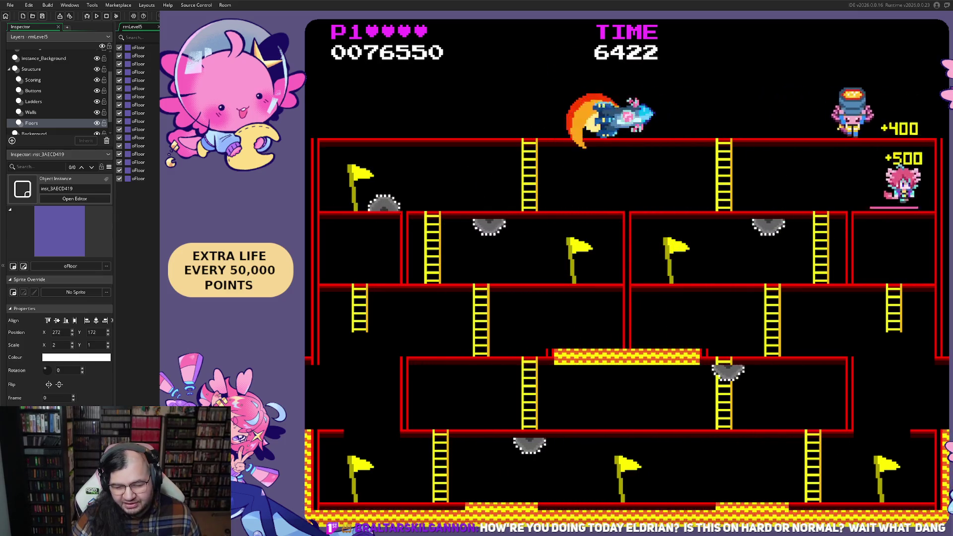
pyautogui.press('Left')
pyautogui.press('Left')
pyautogui.press('Up')
pyautogui.press('Left')
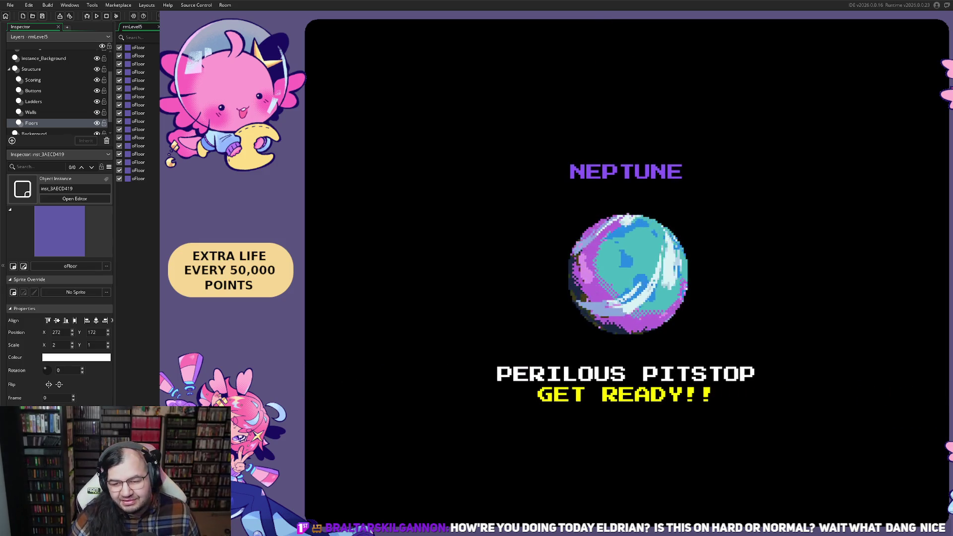
# - Close the playtest with Escape to return to the rmLevel5 room editor
pyautogui.press('Escape')
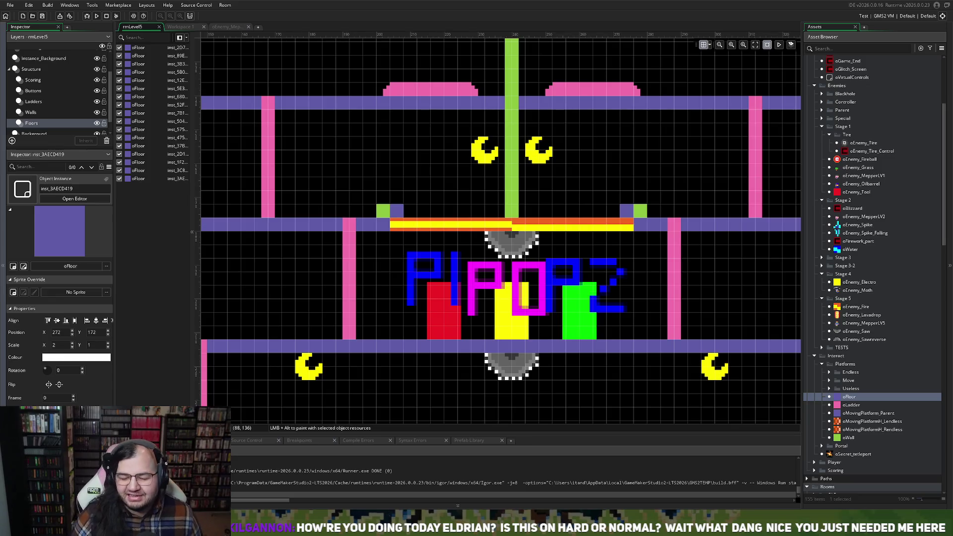
pyautogui.scroll(-5, 545, 248)
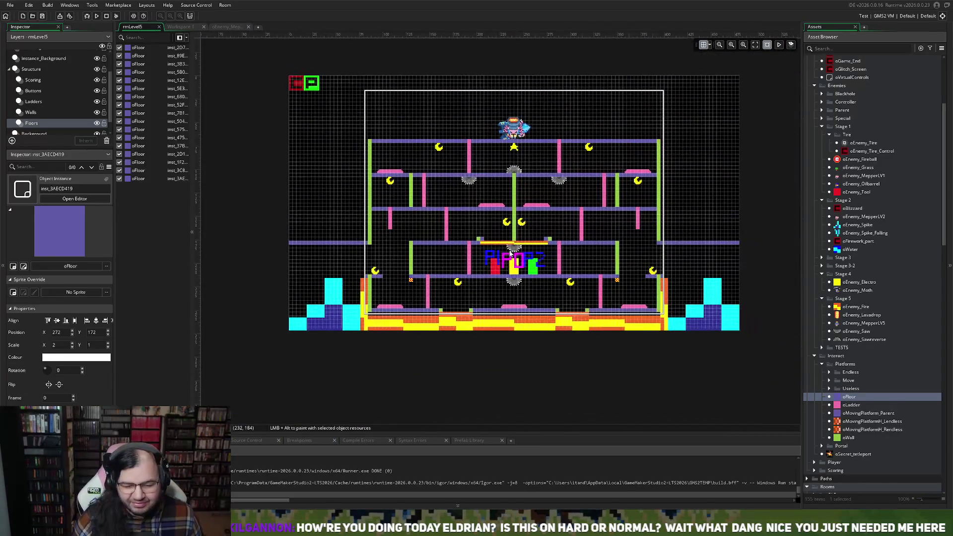
pyautogui.scroll(-2, 510, 253)
pyautogui.hscroll(2, 510, 254)
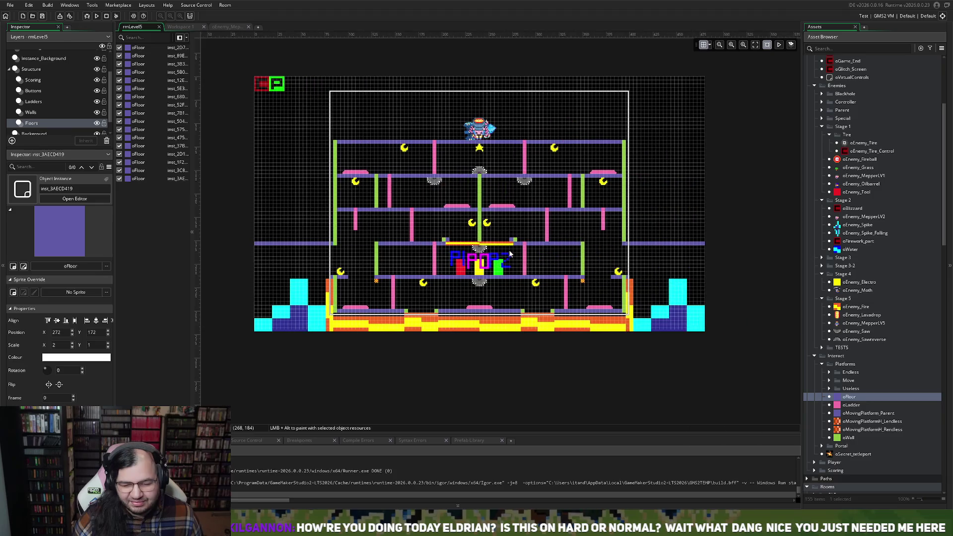
pyautogui.scroll(3, 479, 248)
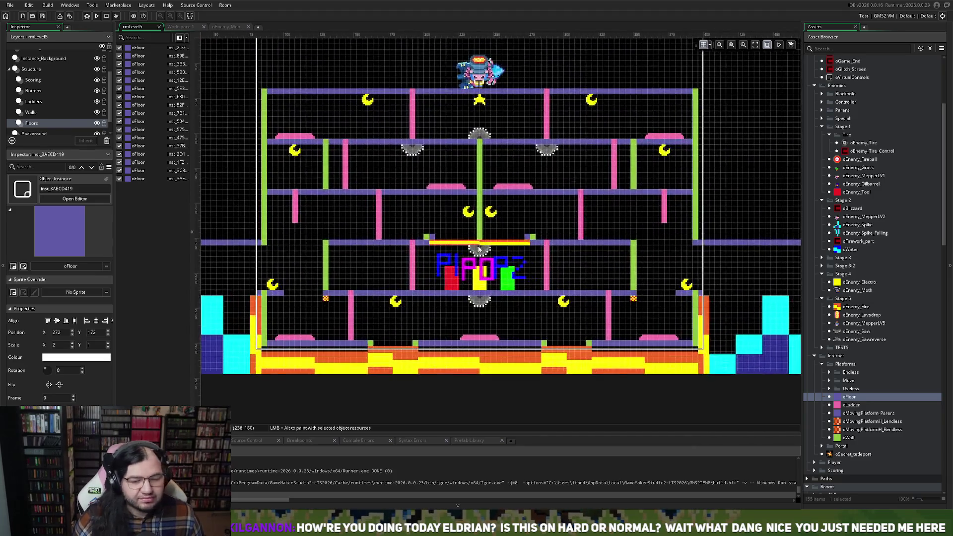
pyautogui.hscroll(-2, 479, 248)
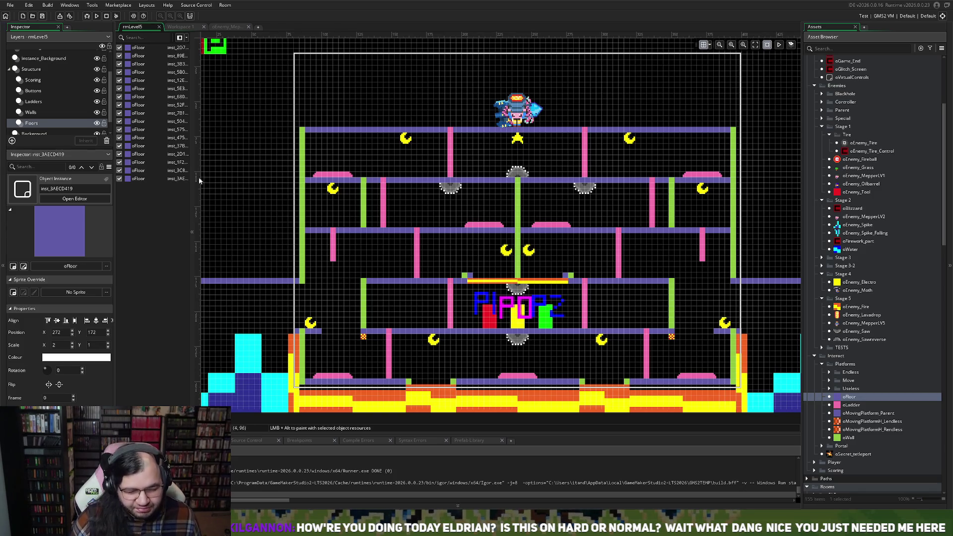
pyautogui.scroll(-2, 253, 219)
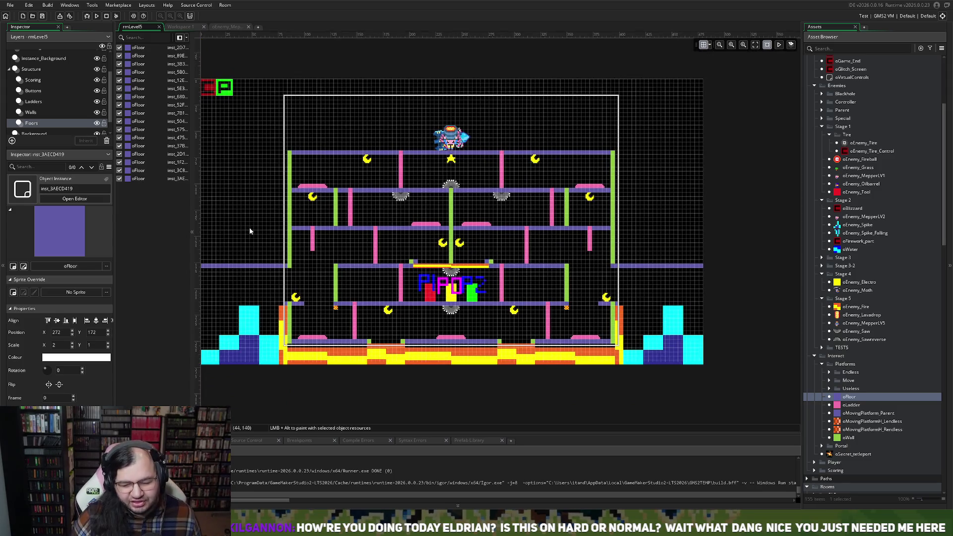
pyautogui.scroll(1, 249, 227)
pyautogui.scroll(1, 249, 227)
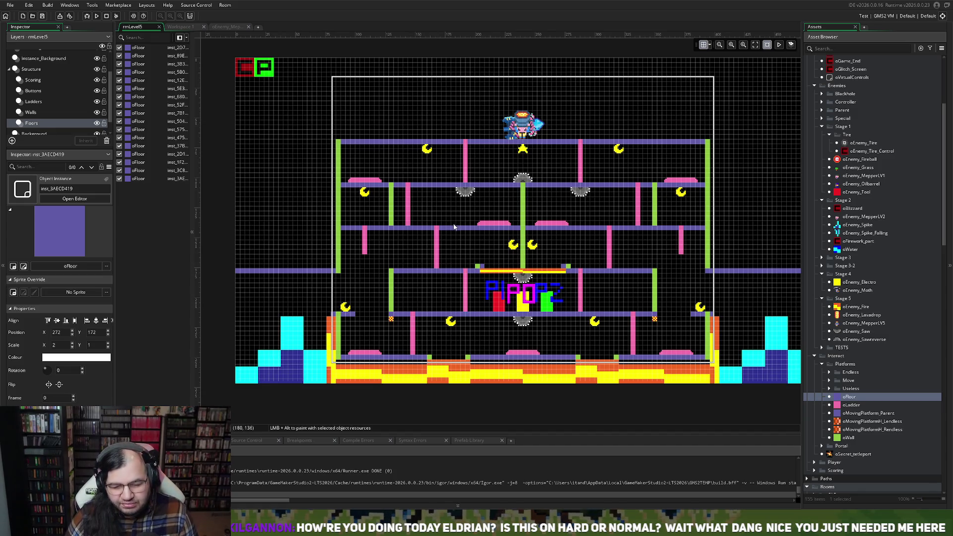
# - Reopen the oEnemy_MepperLV5 Create event code (drop_count_max 16, drop_interval 3) and rebuild the game with F5
pyautogui.click(191, 27)
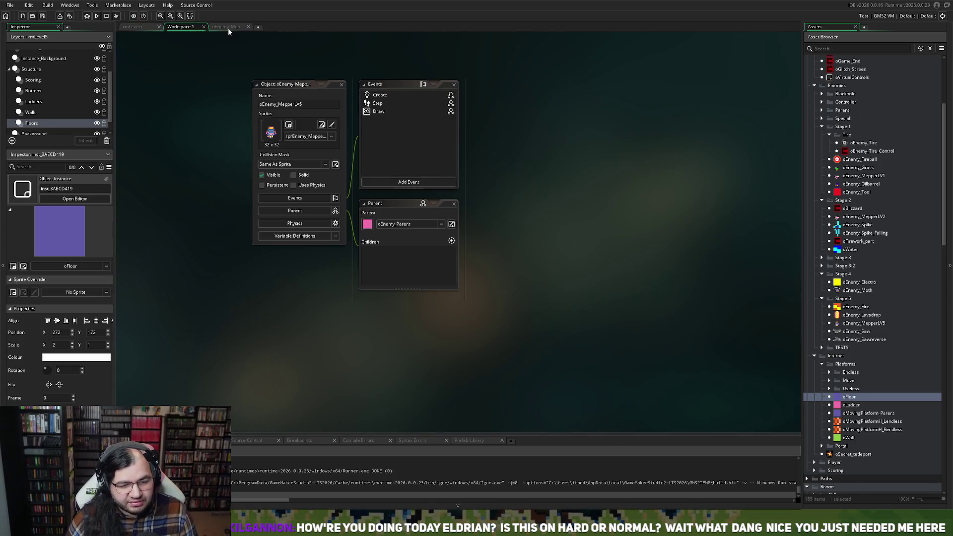
pyautogui.click(229, 29)
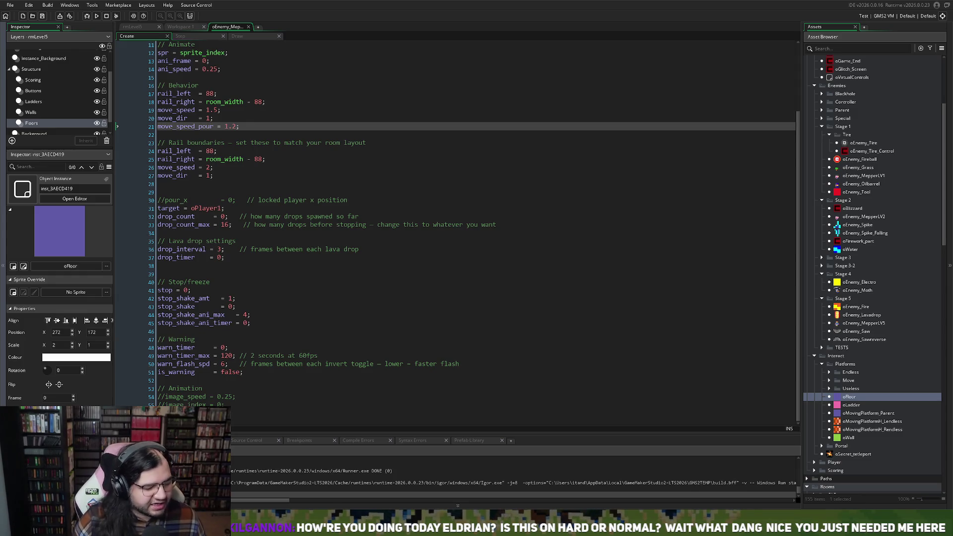
pyautogui.press('F5')
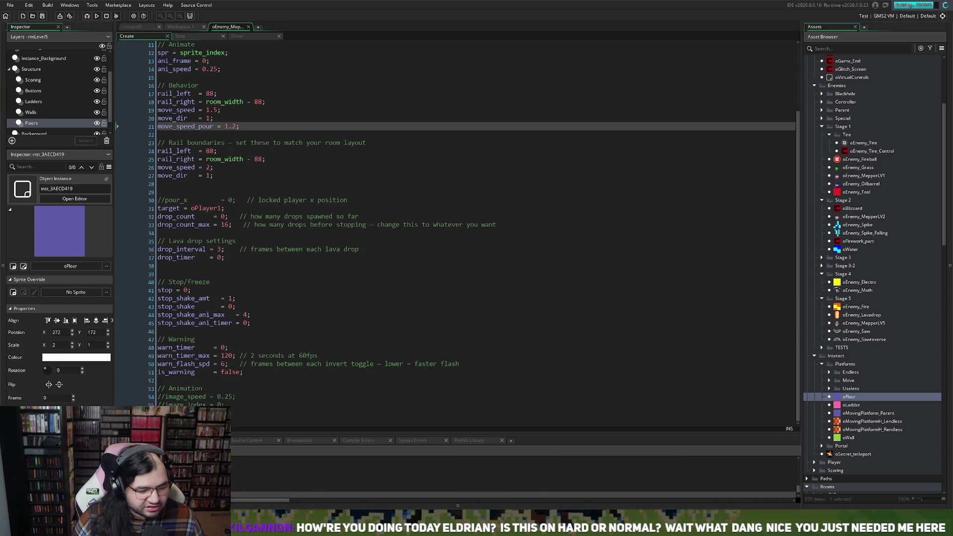
pyautogui.click(158, 331)
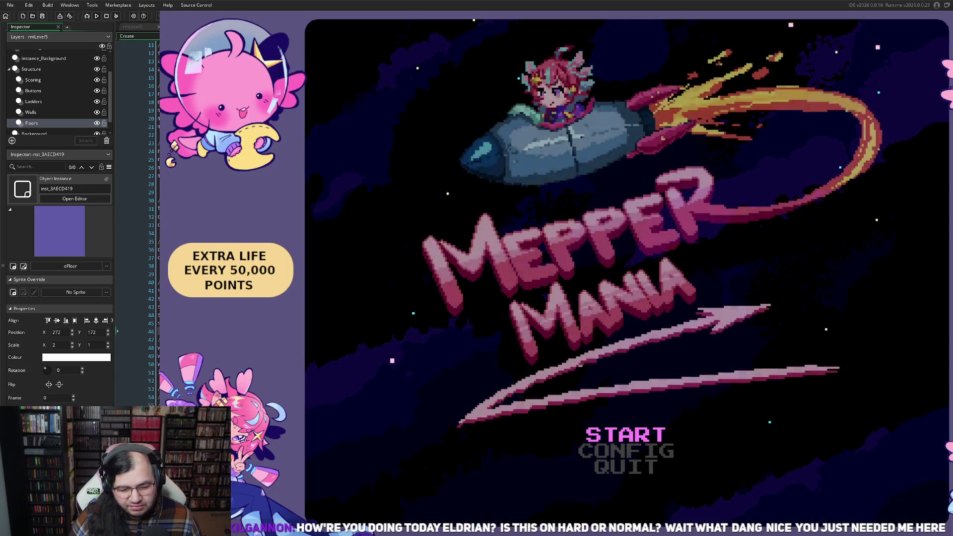
# - From the title's START options, set the starting stage to 1, adjust the round, and BEGIN
pyautogui.press('Return')
pyautogui.press('Down')
pyautogui.press('Down')
pyautogui.press('Right')
pyautogui.press('Up')
pyautogui.press('Down')
pyautogui.press('Left')
pyautogui.press('Up')
pyautogui.press('Right')
pyautogui.press('Right')
pyautogui.press('Right')
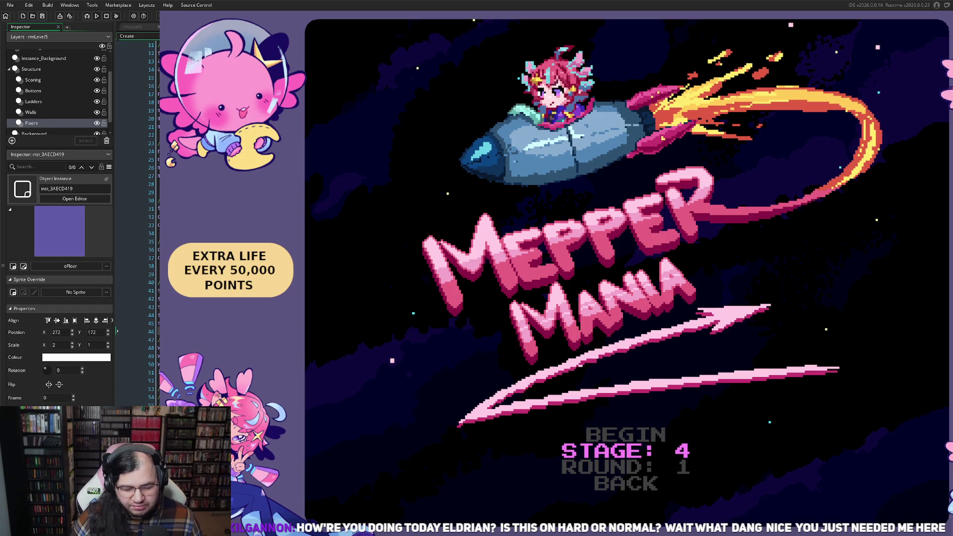
pyautogui.press('Left')
pyautogui.press('Left')
pyautogui.press('Left')
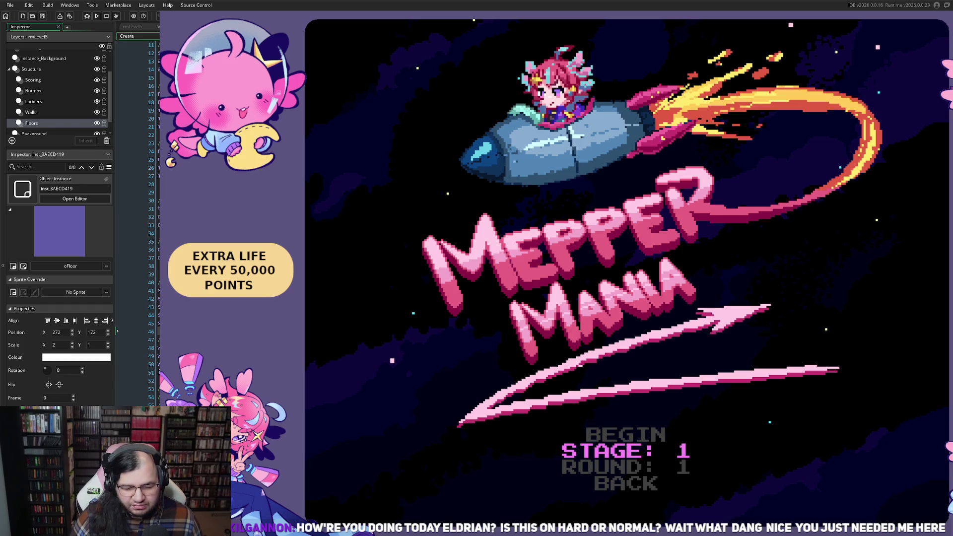
pyautogui.press('Down')
pyautogui.press('Right')
pyautogui.press('Right')
pyautogui.press('Right')
pyautogui.press('Right')
pyautogui.press('Left')
pyautogui.press('Up')
pyautogui.press('Up')
pyautogui.press('Return')
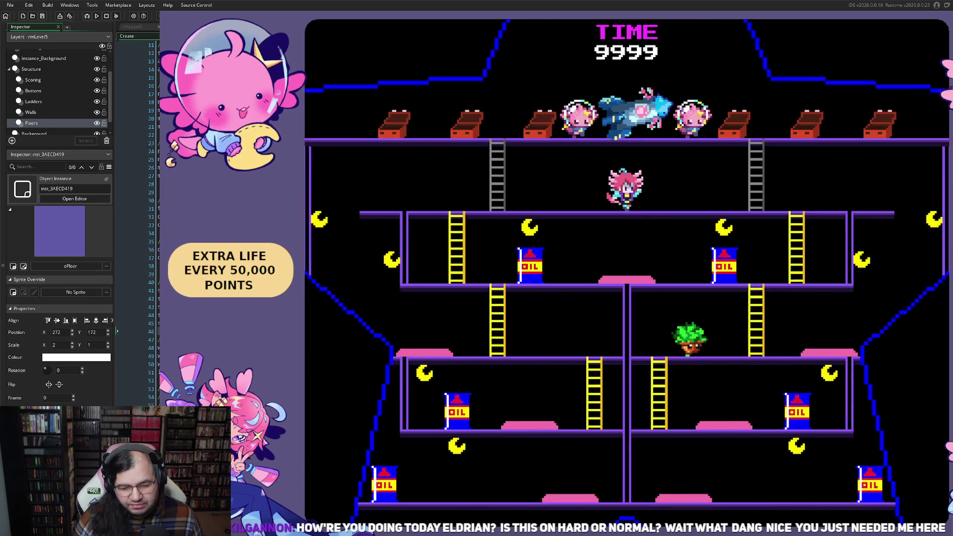
# - Walk the player along Perilous Pitstop's platforms, dropping off edges and dodging enemies, reaching 3,650 points
pyautogui.press('Left')
pyautogui.press('Right')
pyautogui.press('Right')
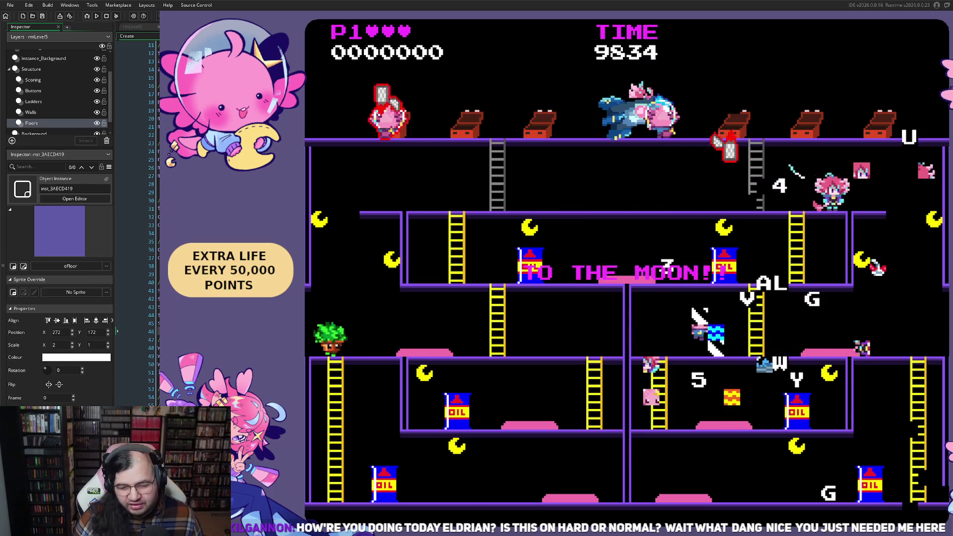
pyautogui.press('Right')
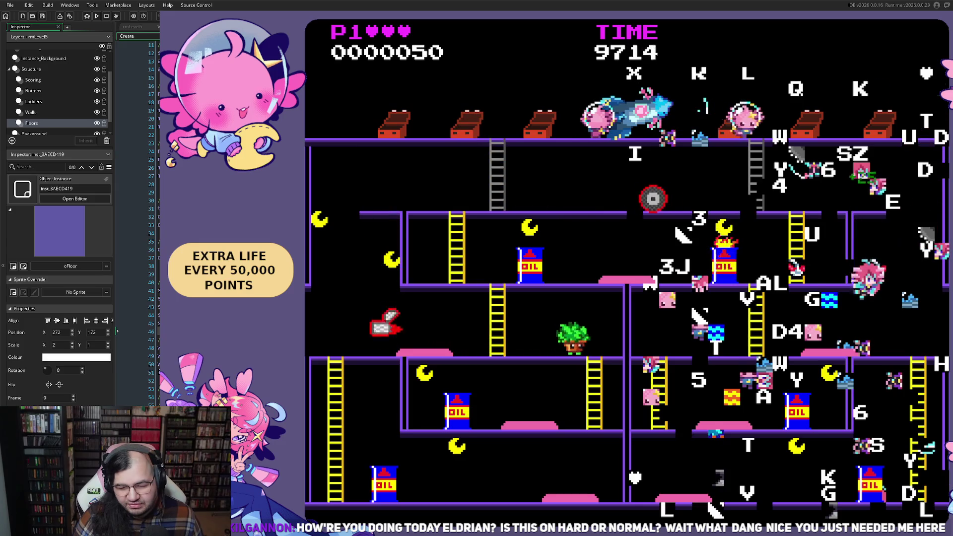
pyautogui.press('Left')
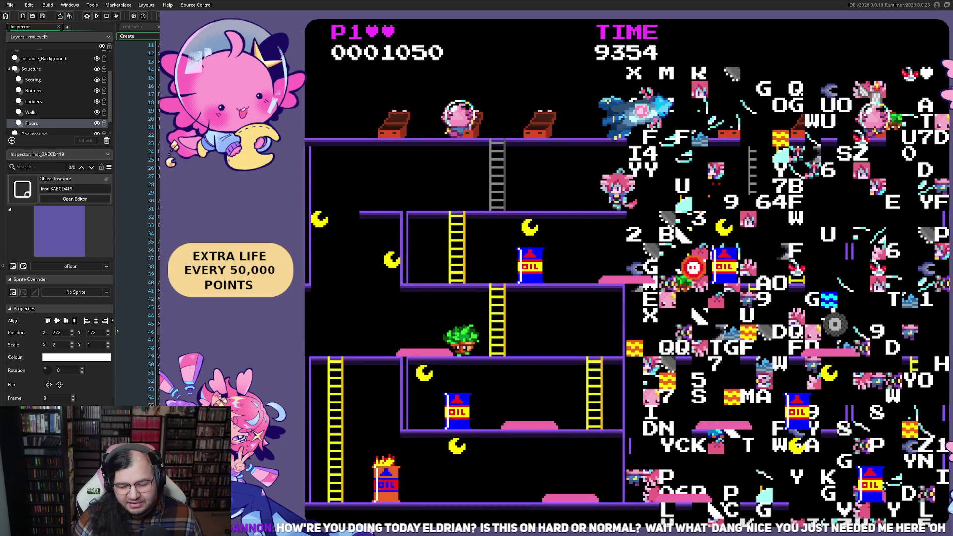
pyautogui.press('Left')
pyautogui.press('Left')
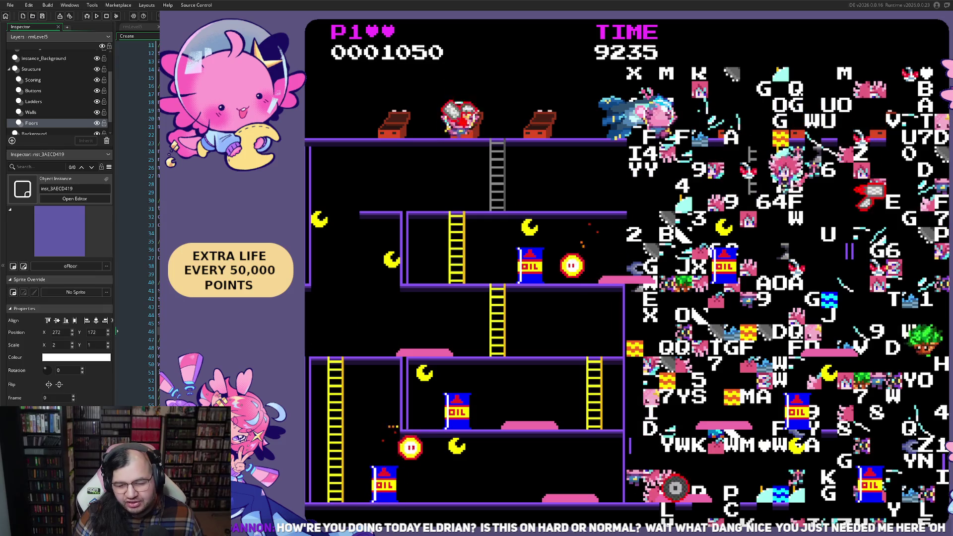
pyautogui.press('Left')
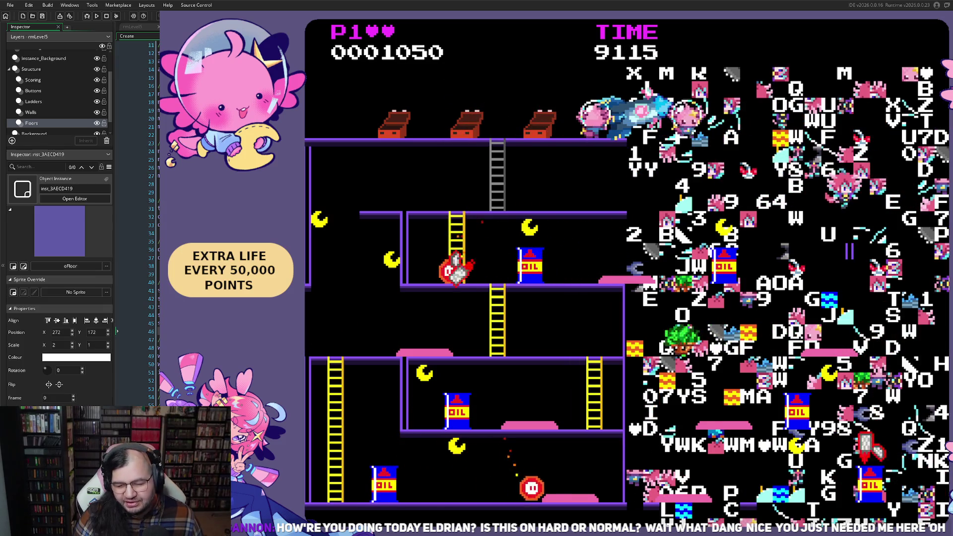
pyautogui.press('Right')
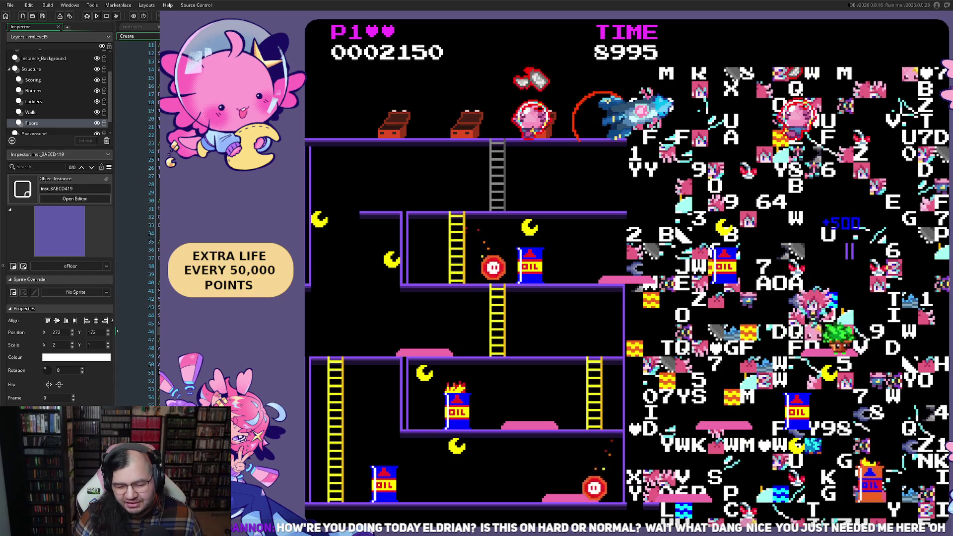
pyautogui.press('Right')
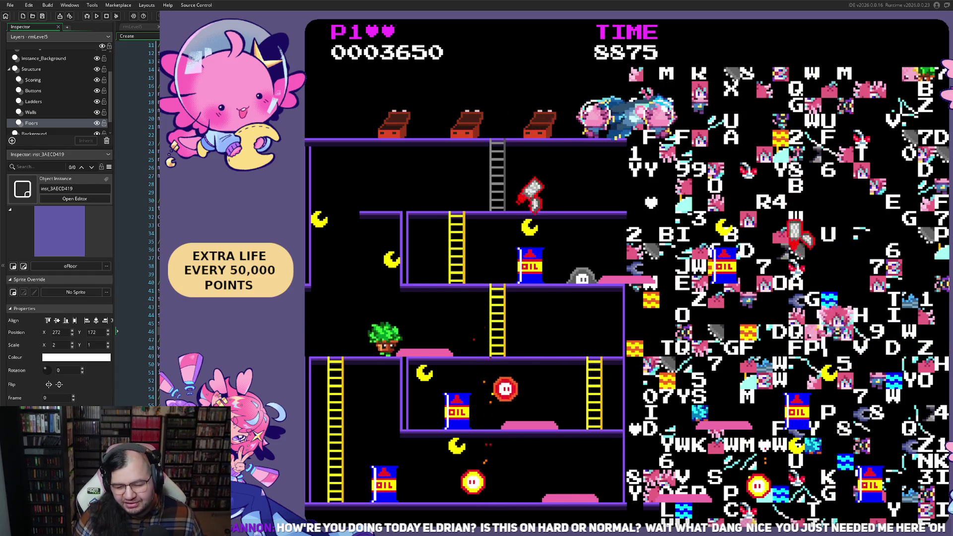
pyautogui.press('Right')
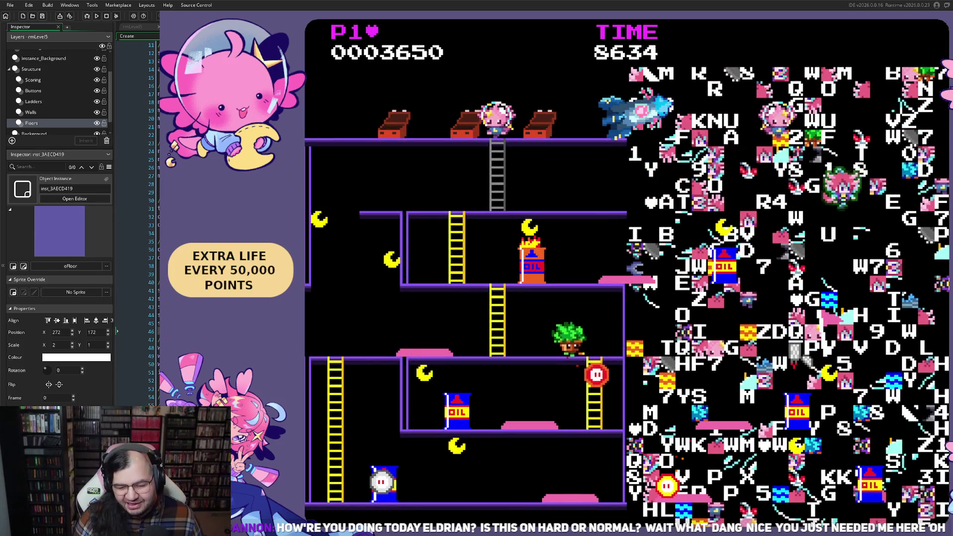
pyautogui.press('Right')
pyautogui.press('Left')
pyautogui.press('Left')
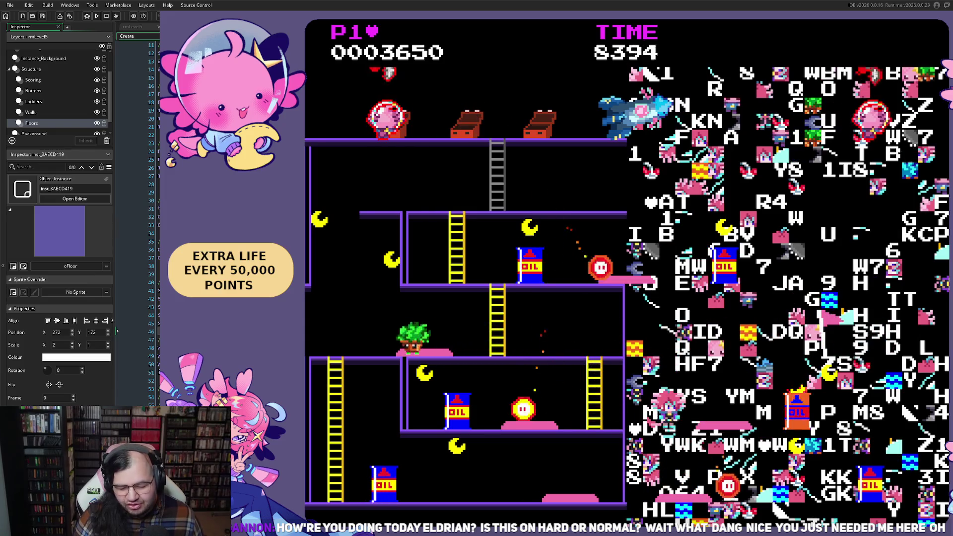